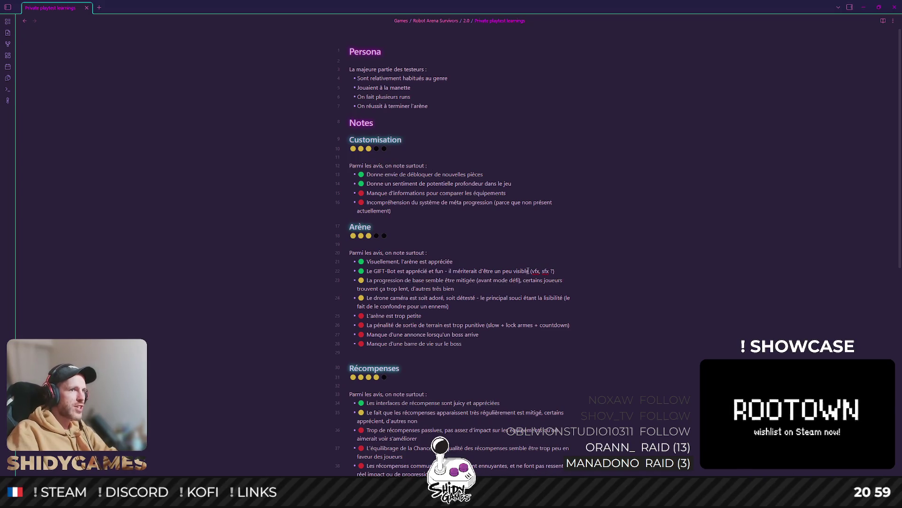
type("VFX, SF")
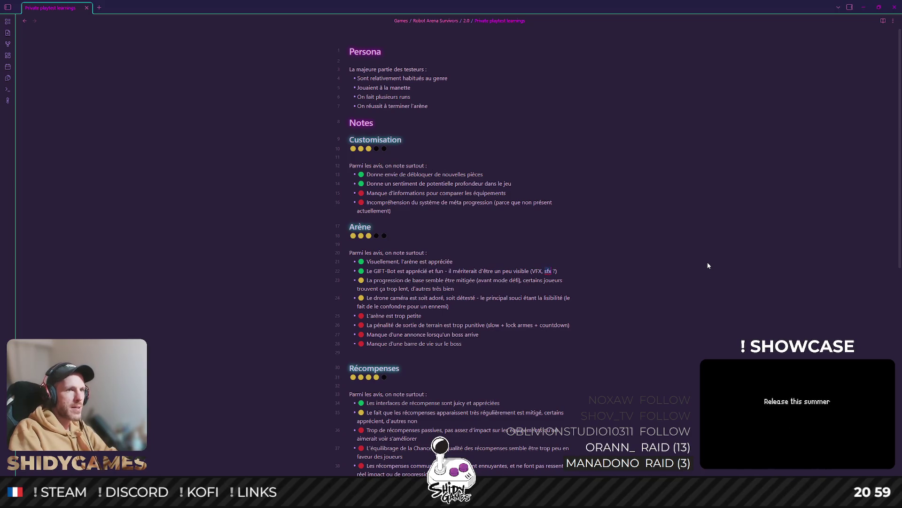
type("X")
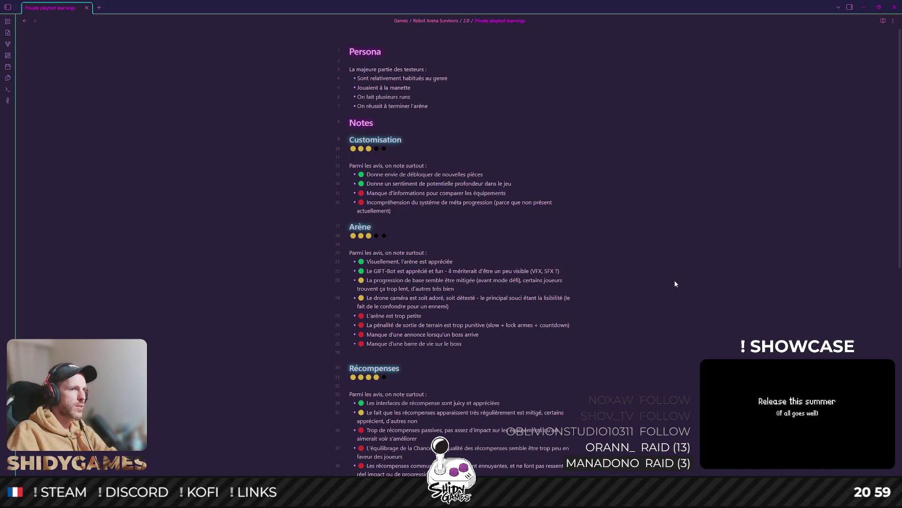
Highlight the last two Arène bullets briefly, then deselect them
left_click_drag(482, 345, 380, 335)
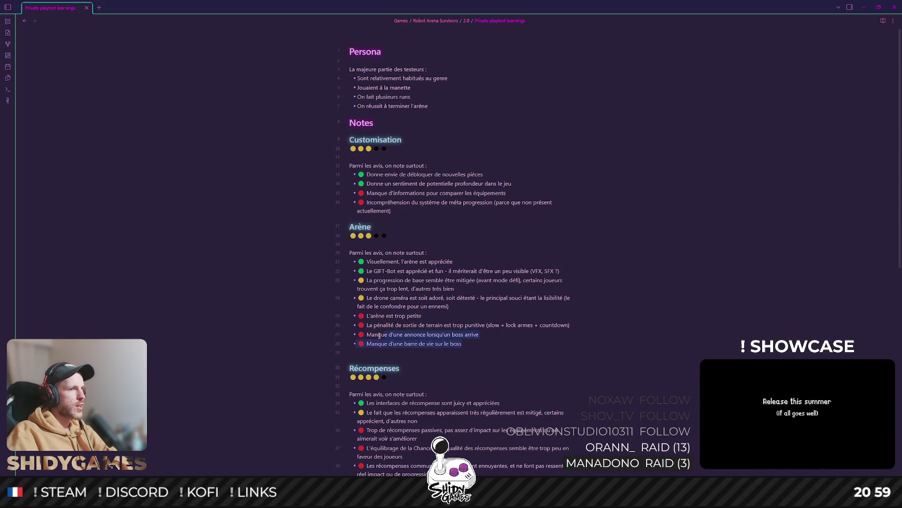
left_click(563, 343)
scroll(569, 269, "down", 1)
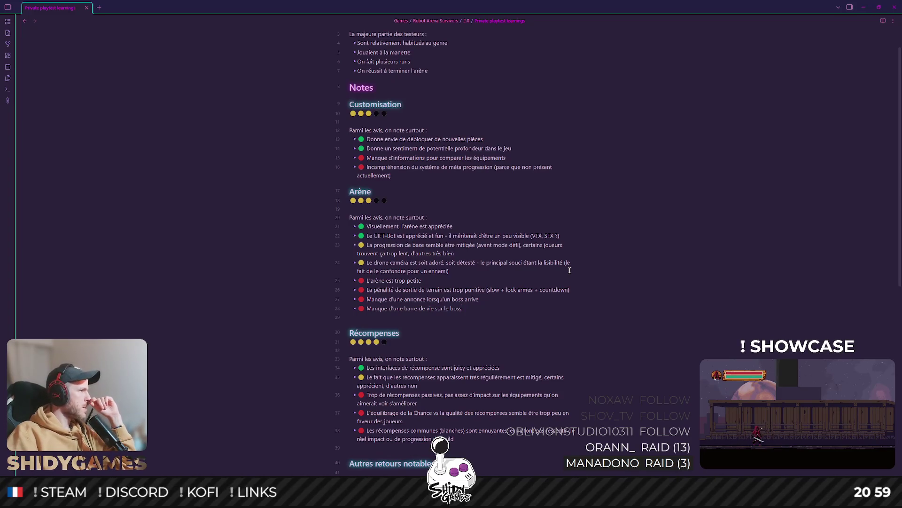
scroll(570, 269, "down", 1)
scroll(569, 269, "down", 1)
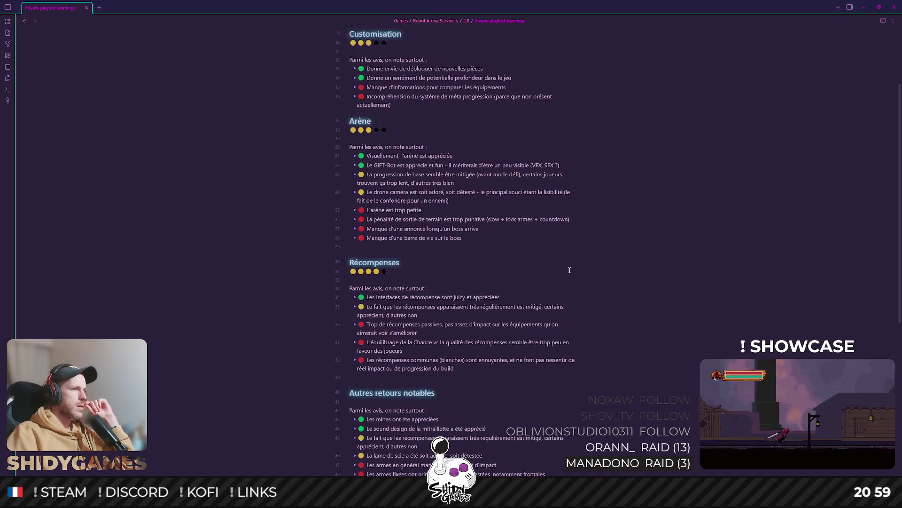
scroll(569, 269, "up", 1)
scroll(570, 269, "up", 1)
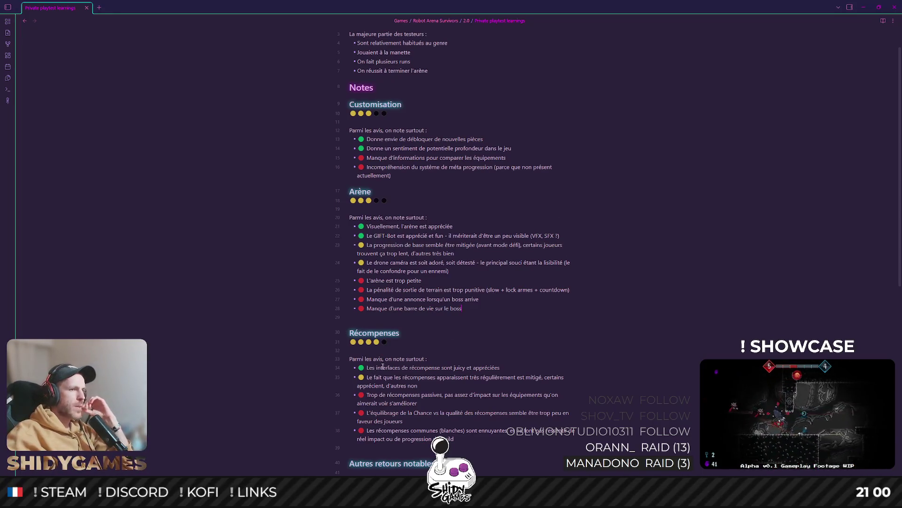
left_click_drag(366, 368, 500, 369)
left_click(450, 364)
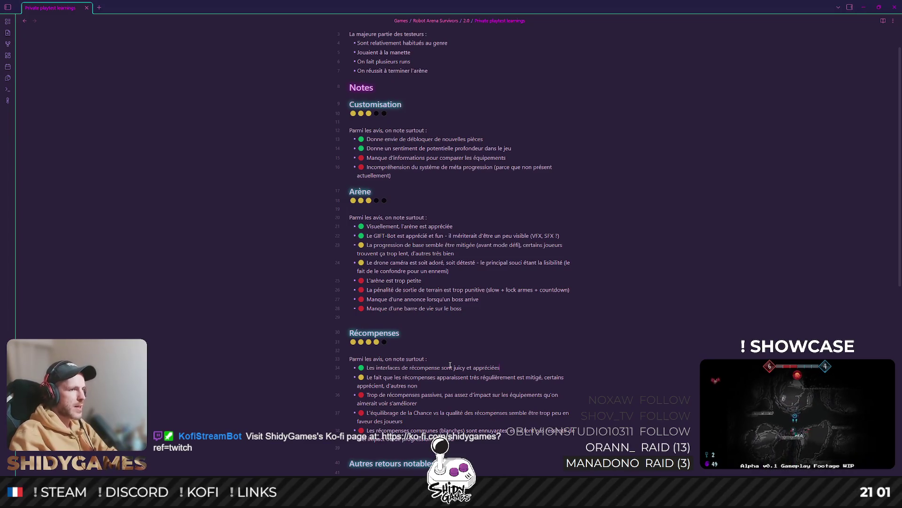
scroll(451, 365, "down", 1)
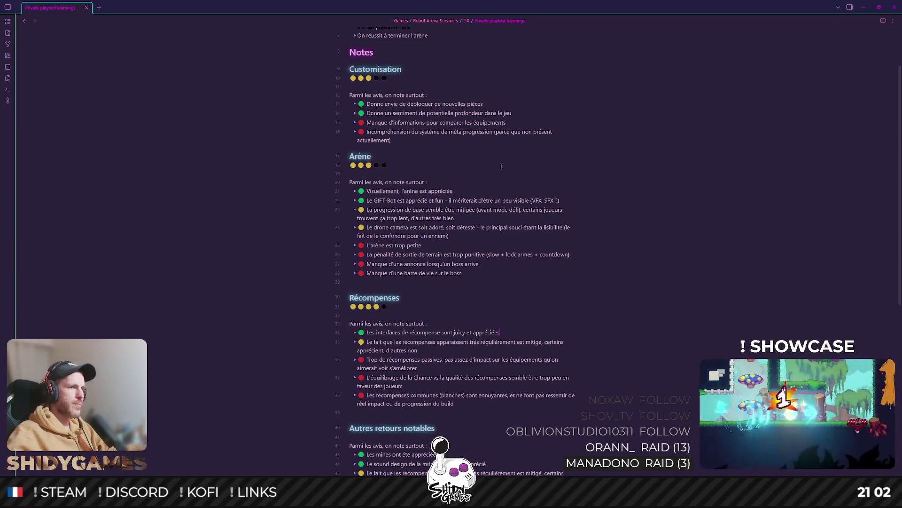
triple_click(406, 341)
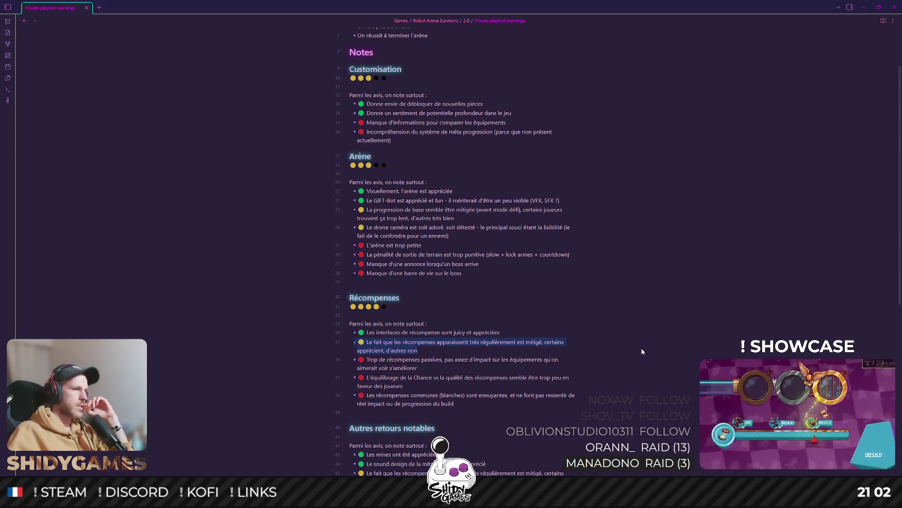
left_click(407, 357)
scroll(445, 337, "down", 1)
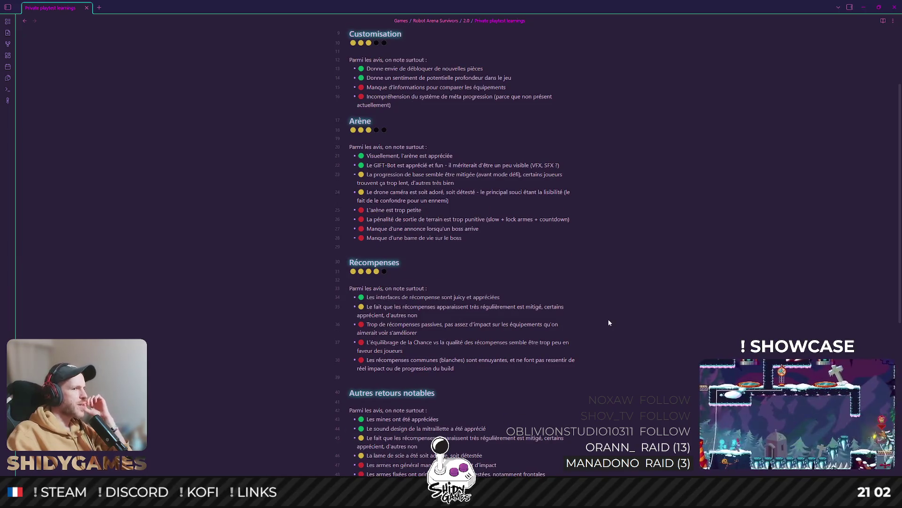
left_click_drag(445, 325, 565, 324)
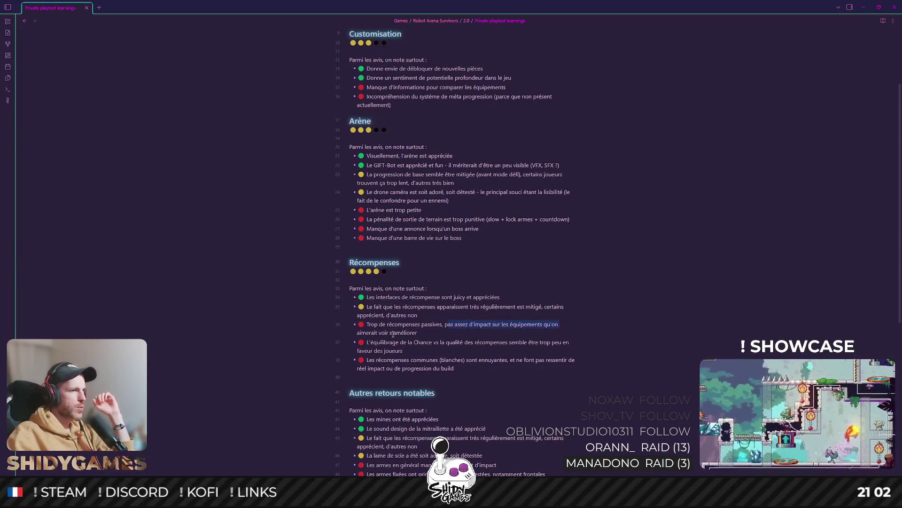
triple_click(422, 334)
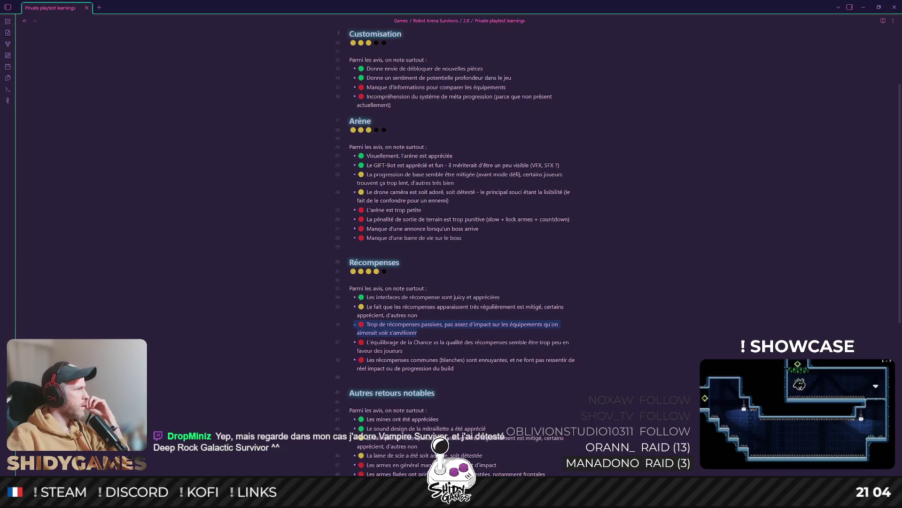
key("alt+Tab")
scroll(413, 174, "down", 3)
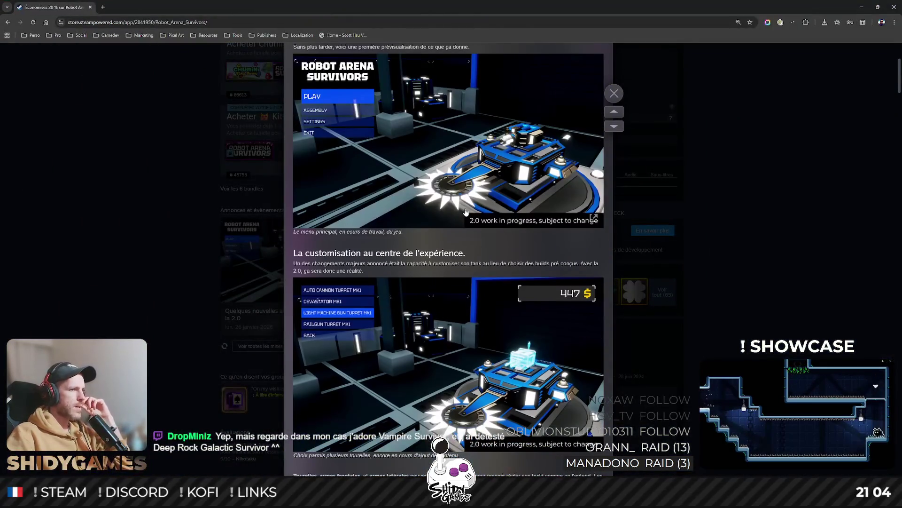
scroll(413, 173, "down", 1)
scroll(444, 241, "down", 1)
scroll(444, 242, "down", 2)
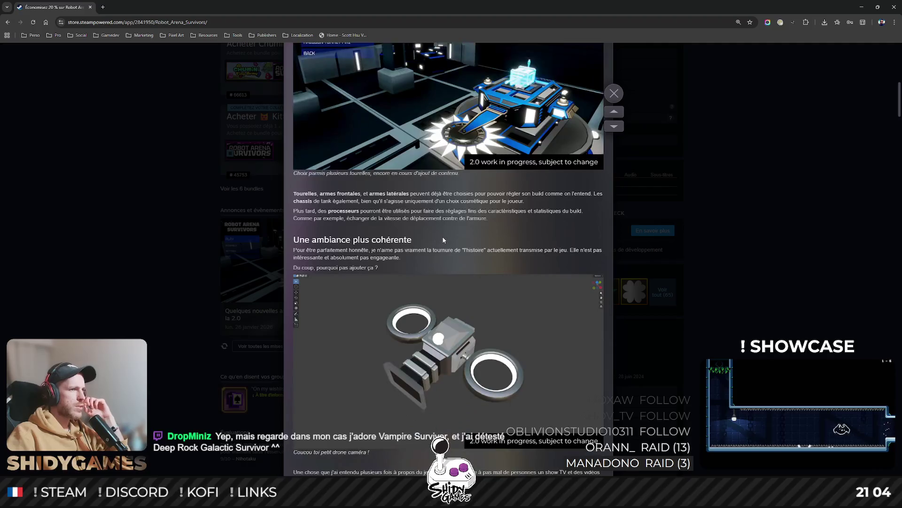
scroll(445, 241, "down", 1)
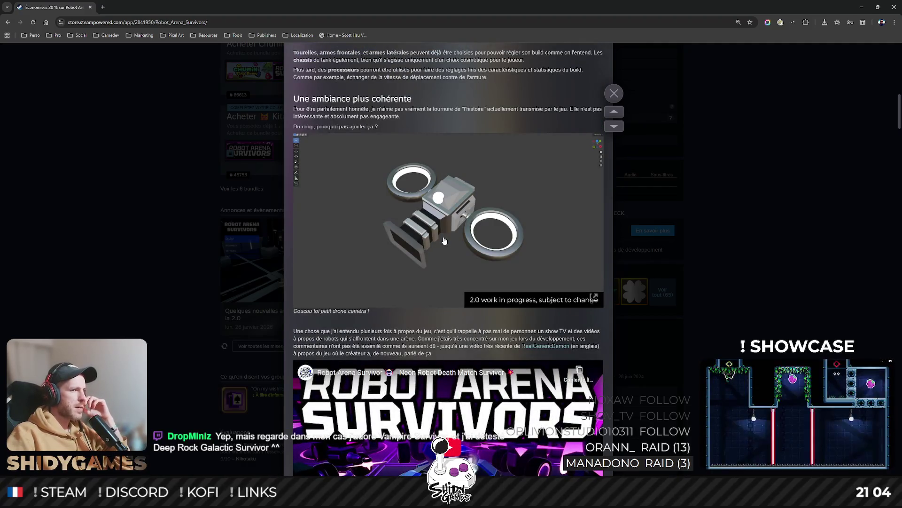
scroll(445, 242, "down", 2)
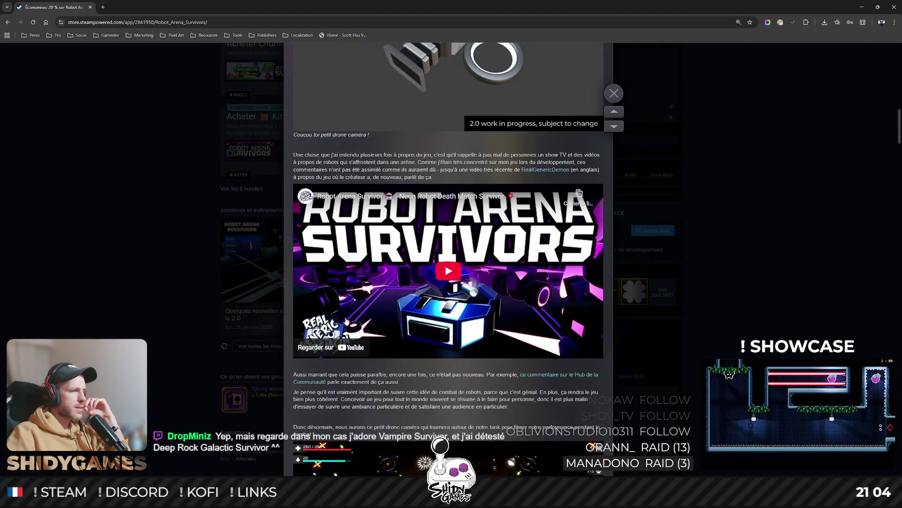
scroll(346, 321, "down", 1)
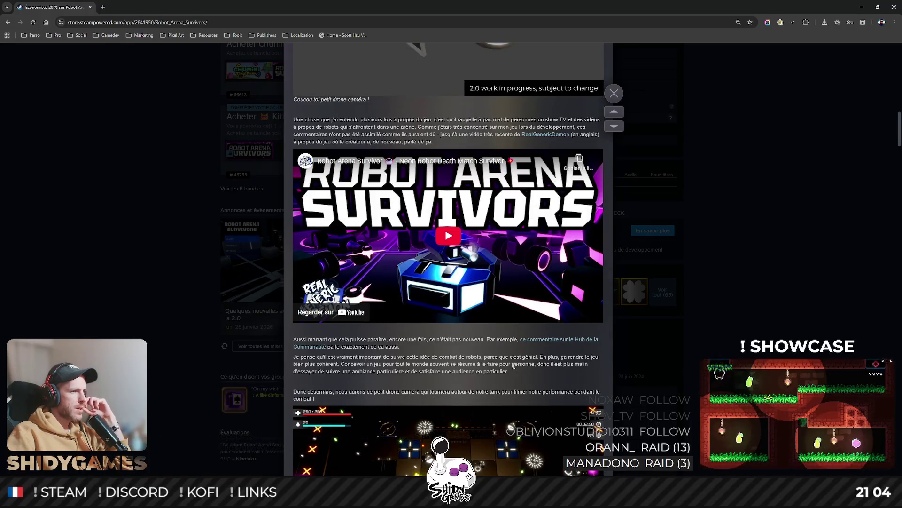
scroll(342, 293, "down", 1)
scroll(342, 293, "down", 1)
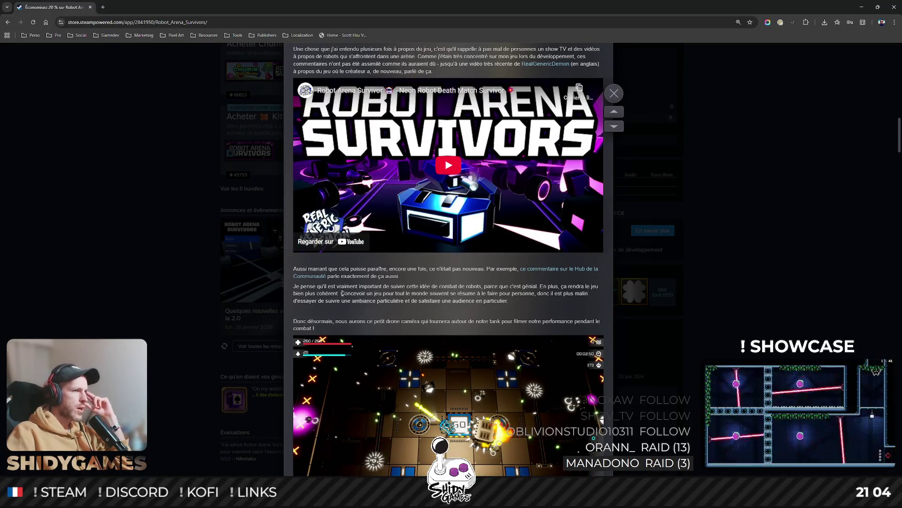
left_click_drag(342, 293, 536, 294)
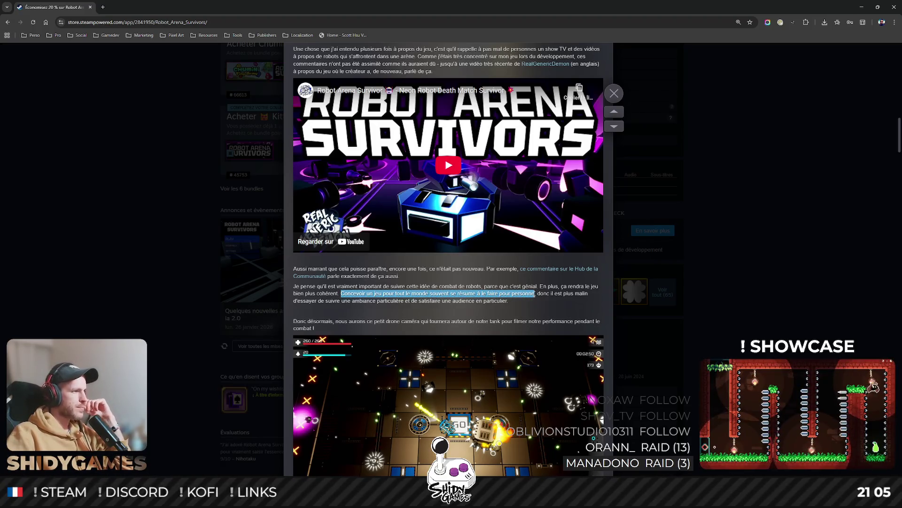
left_click(558, 318)
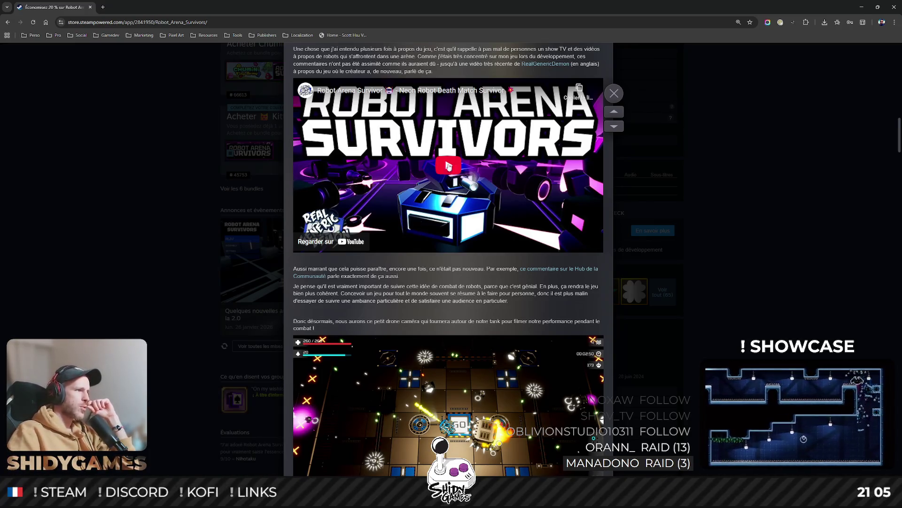
scroll(448, 166, "down", 3)
scroll(532, 220, "up", 1)
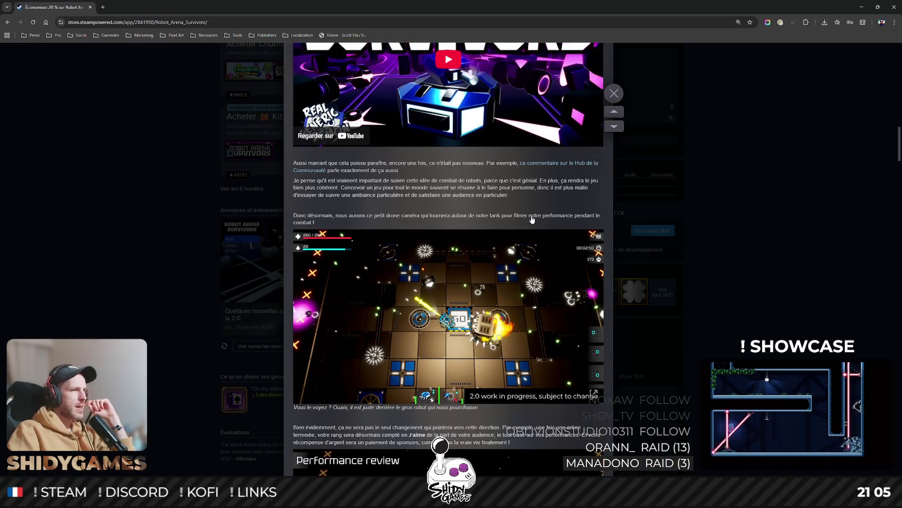
scroll(533, 220, "up", 1)
scroll(446, 262, "down", 3)
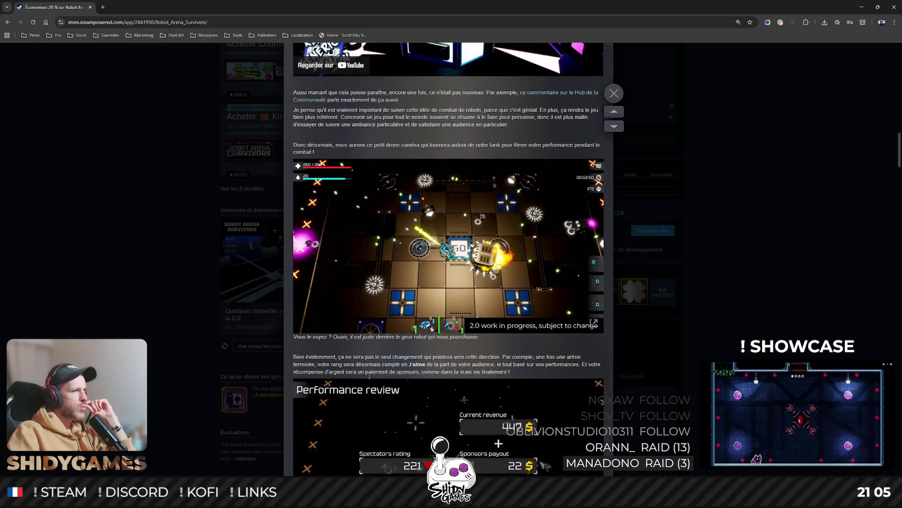
scroll(394, 185, "up", 2)
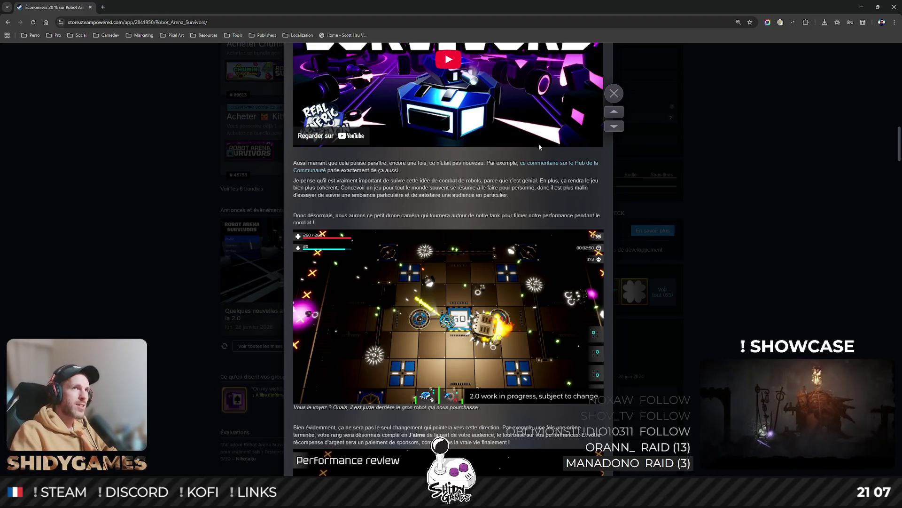
Return to the playtest note and briefly highlight the last two Récompenses bullets
left_click(861, 7)
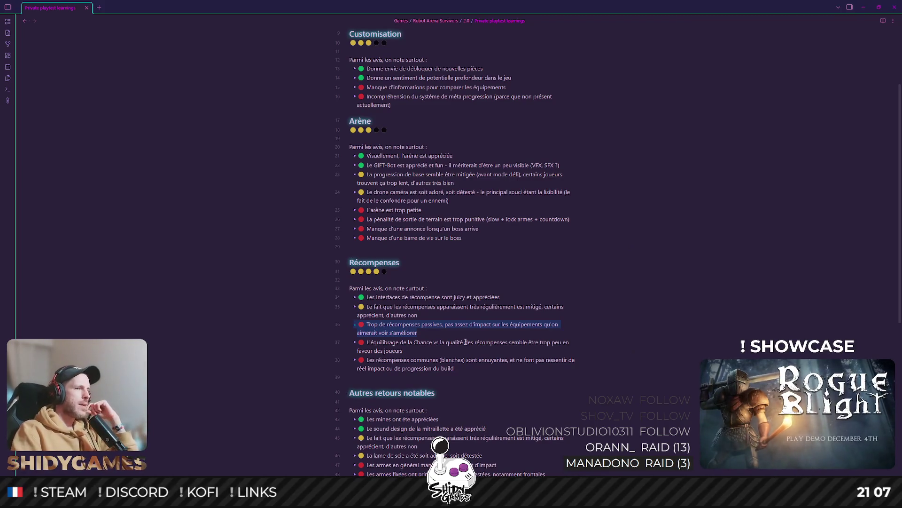
left_click_drag(366, 342, 438, 360)
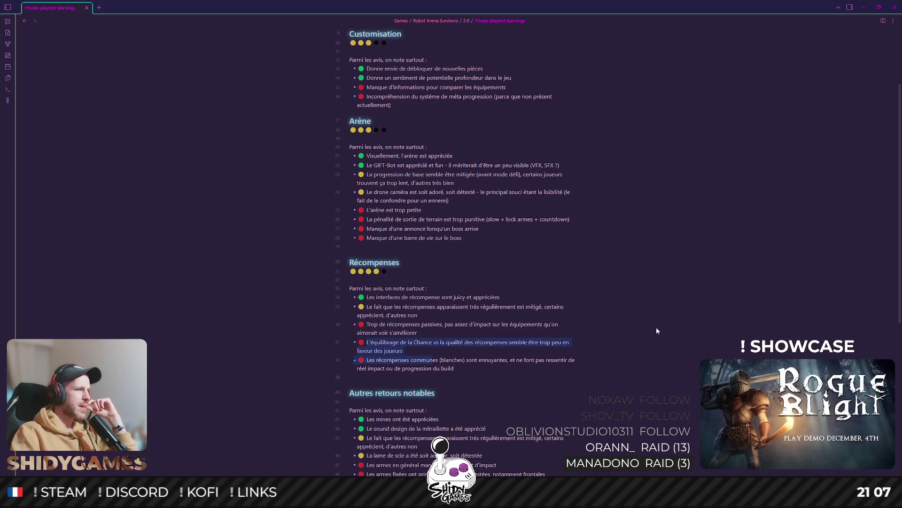
left_click(484, 326)
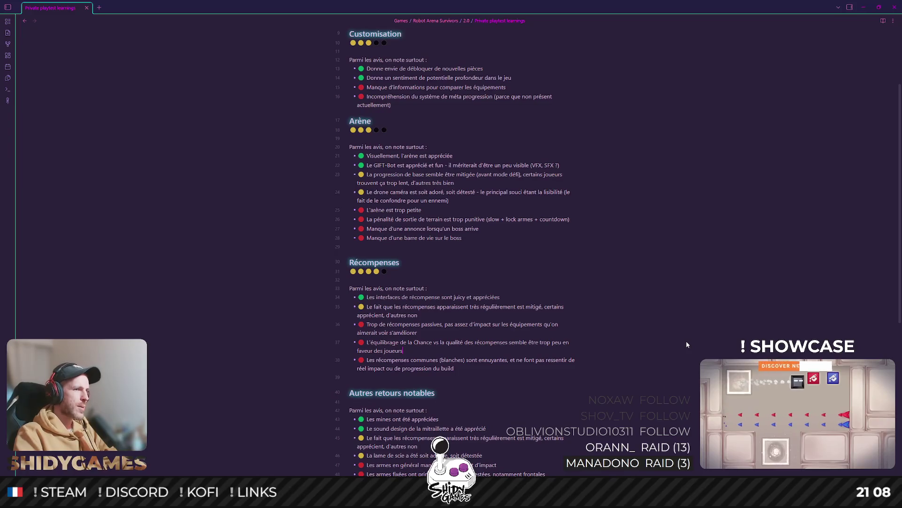
scroll(423, 282, "down", 1)
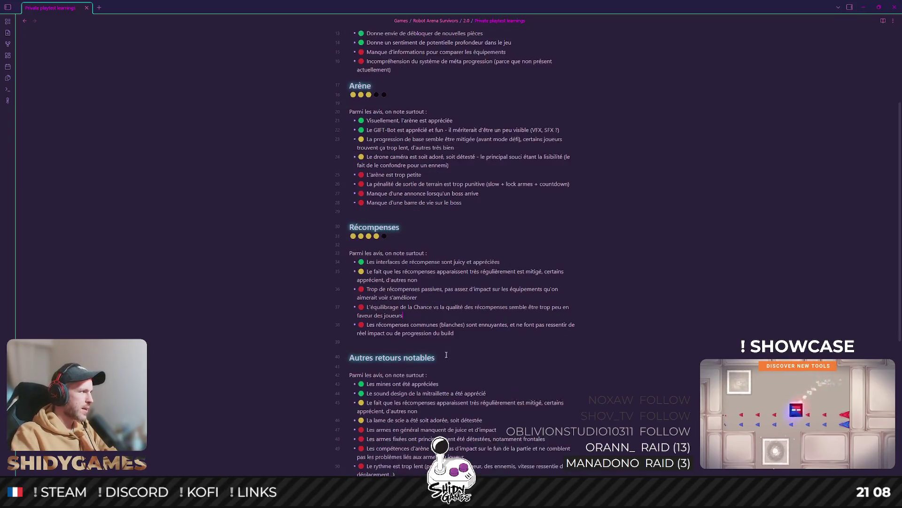
scroll(423, 283, "up", 1)
left_click_drag(367, 360, 467, 370)
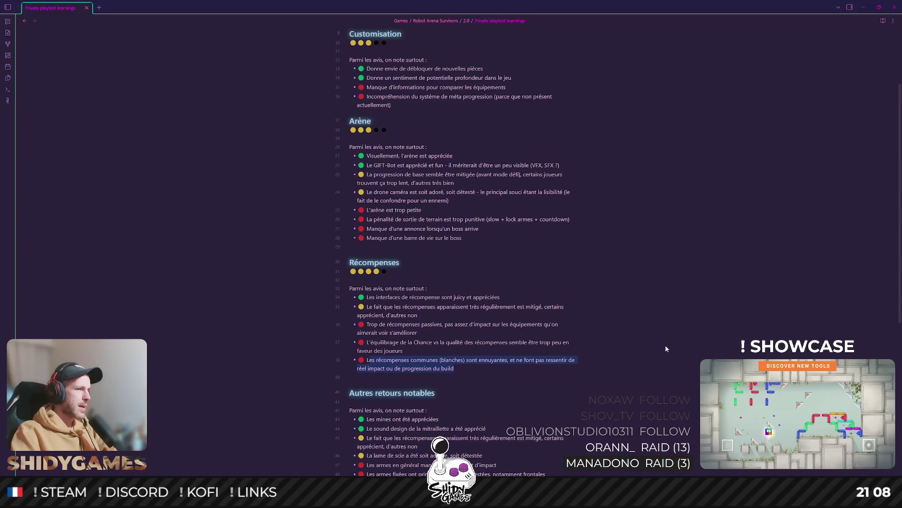
left_click(580, 373)
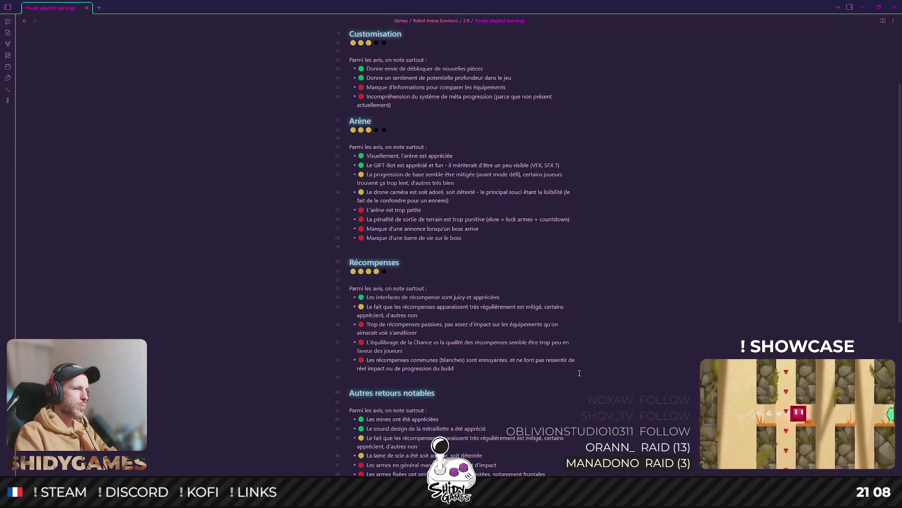
triple_click(367, 342)
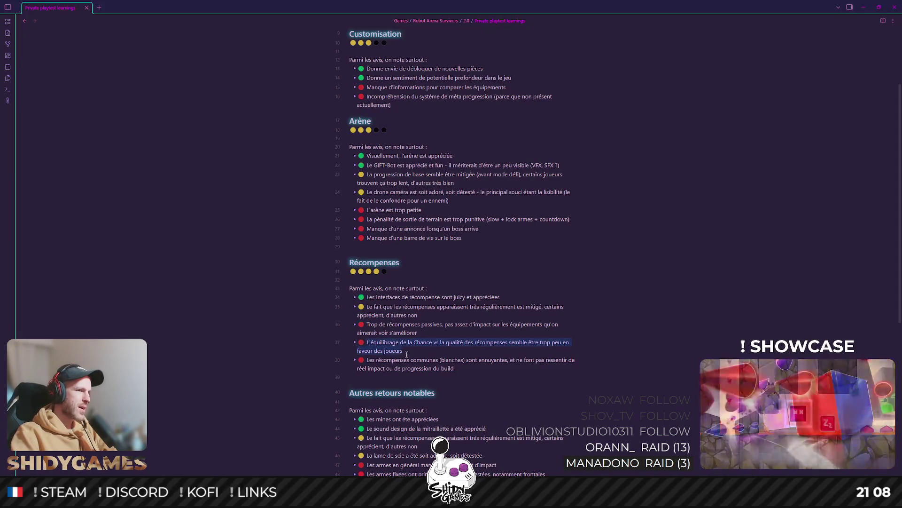
left_click_drag(366, 360, 493, 382)
left_click(456, 361)
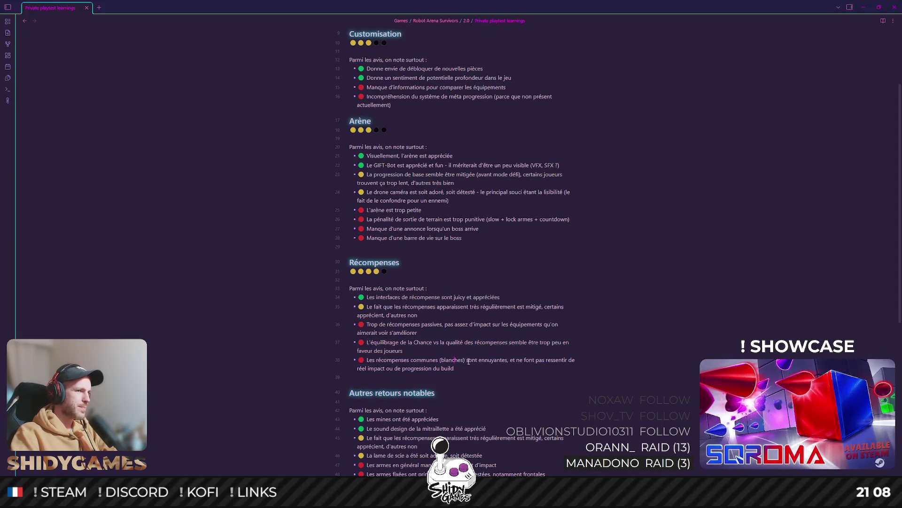
triple_click(473, 360)
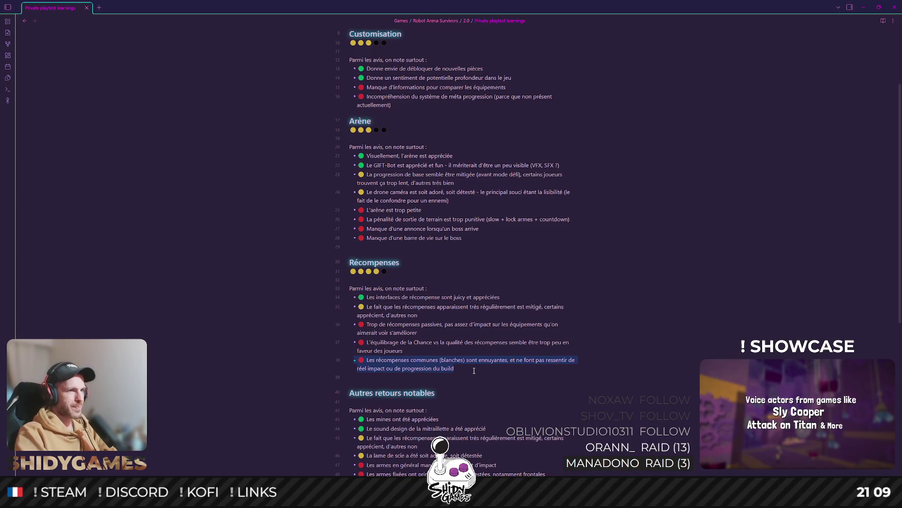
scroll(474, 371, "down", 1)
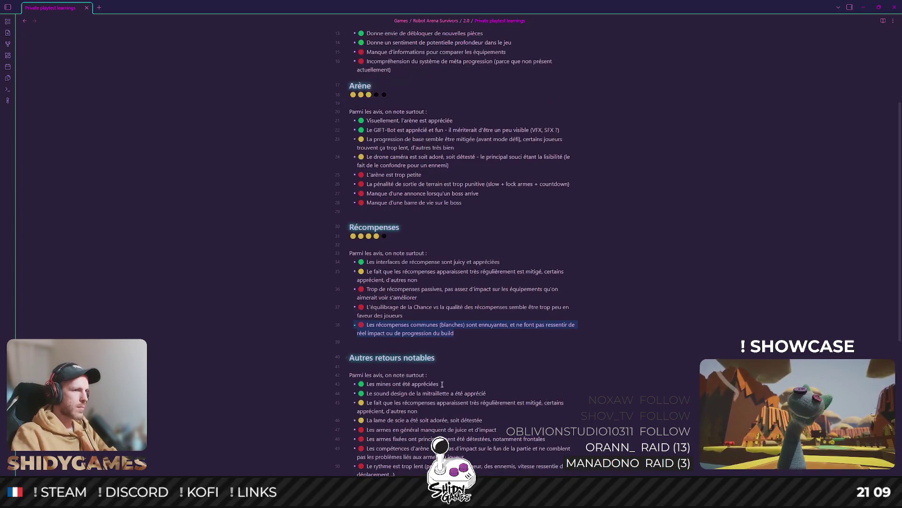
left_click(409, 395)
triple_click(408, 395)
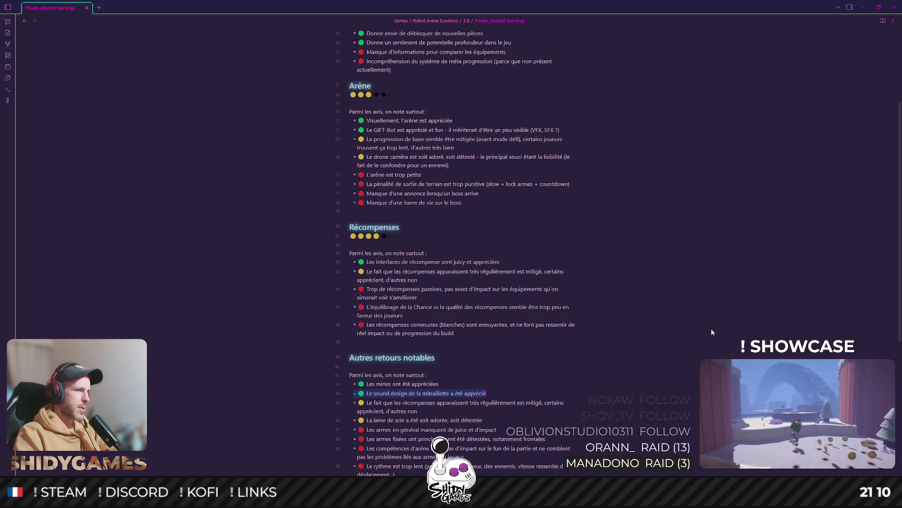
scroll(584, 329, "down", 1)
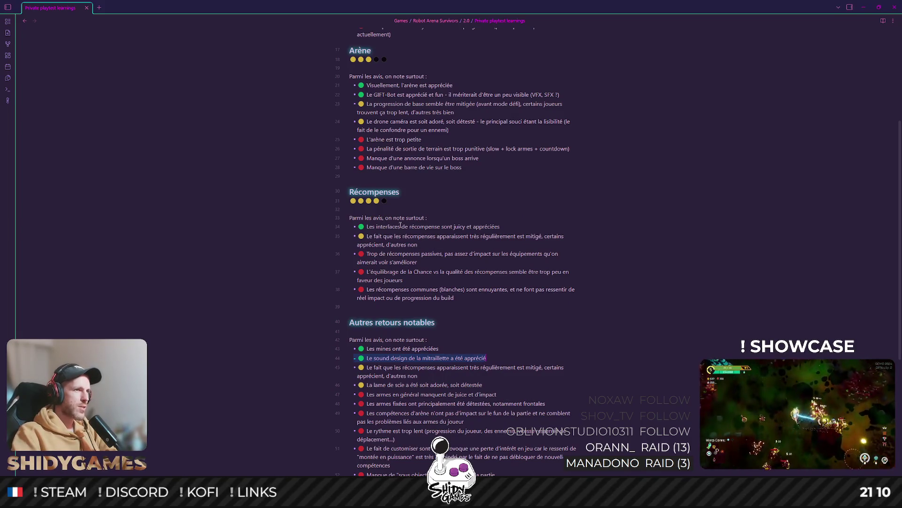
key("shift+Down")
key("BackSpace")
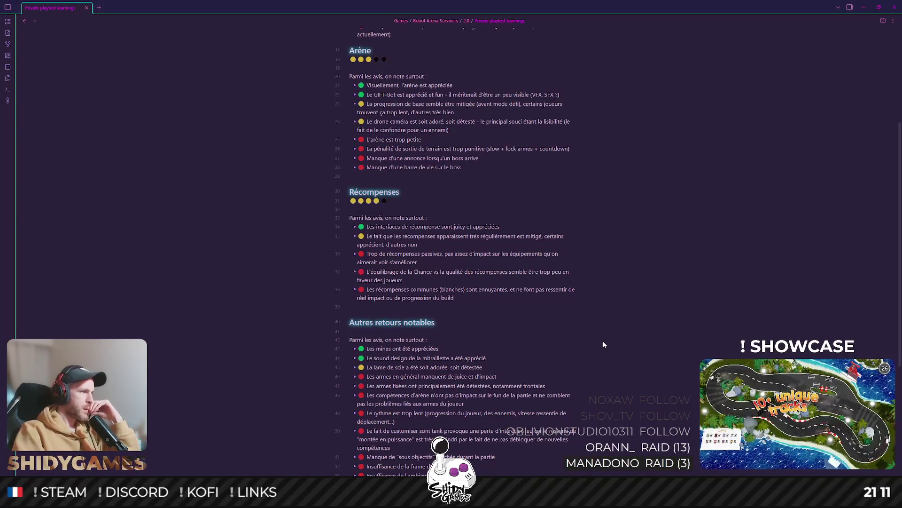
left_click(562, 335)
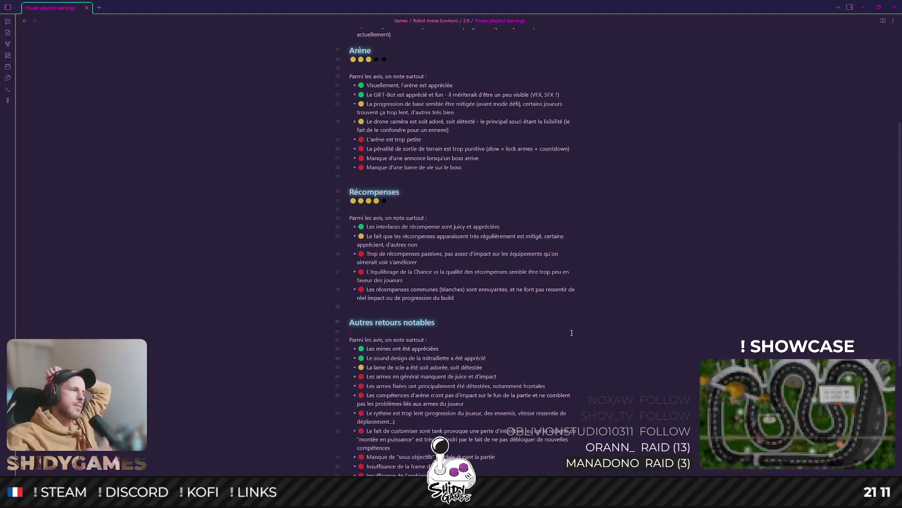
scroll(552, 267, "down", 1)
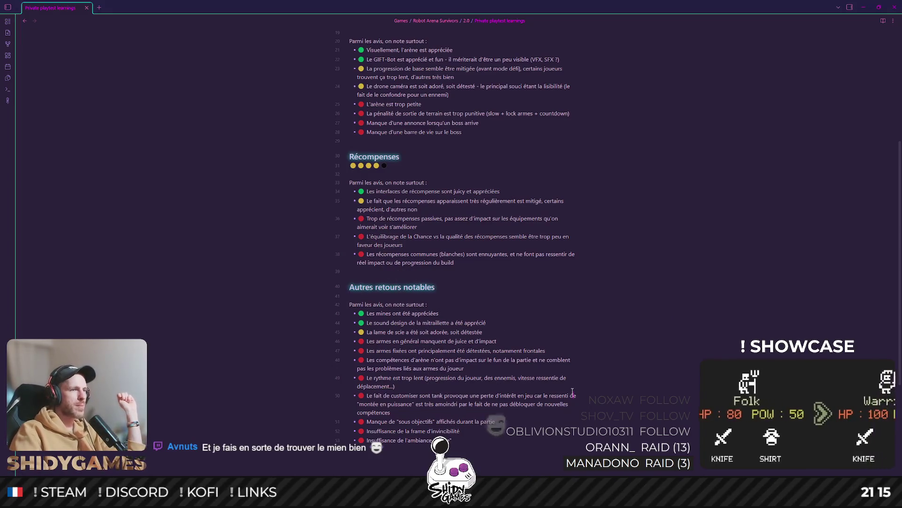
left_click_drag(366, 361, 421, 363)
left_click(487, 374)
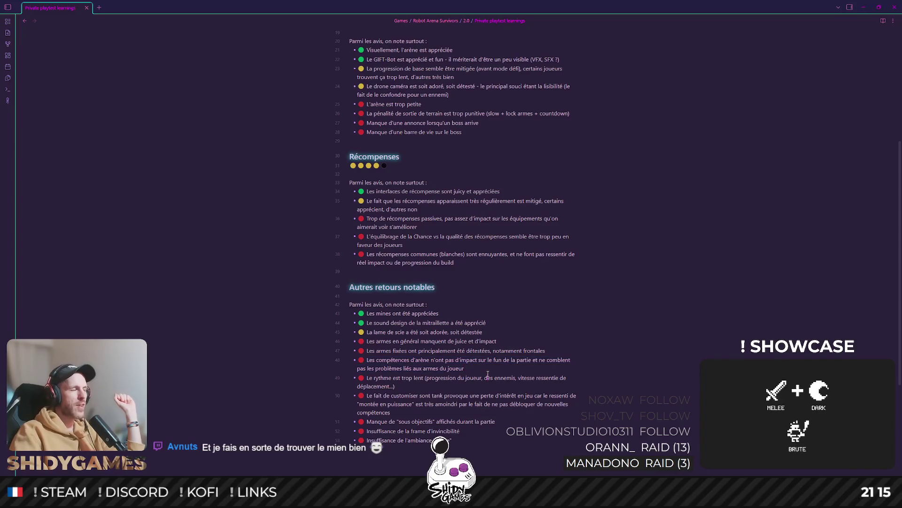
scroll(433, 288, "up", 3)
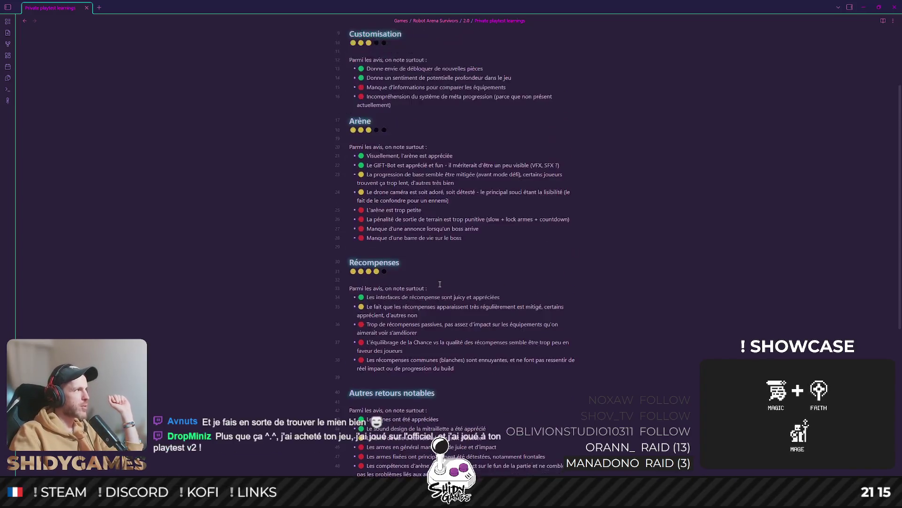
scroll(458, 260, "up", 1)
scroll(473, 247, "down", 1)
scroll(482, 237, "down", 2)
scroll(483, 236, "down", 1)
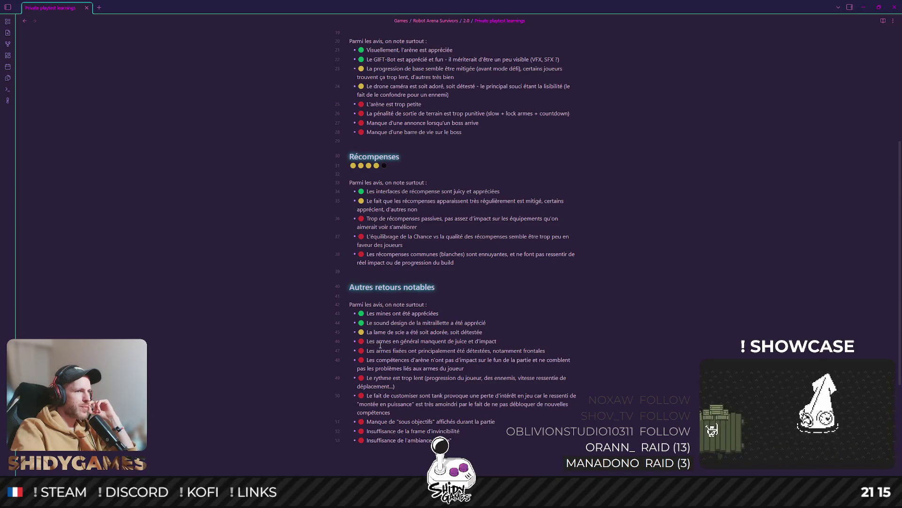
left_click_drag(367, 351, 452, 350)
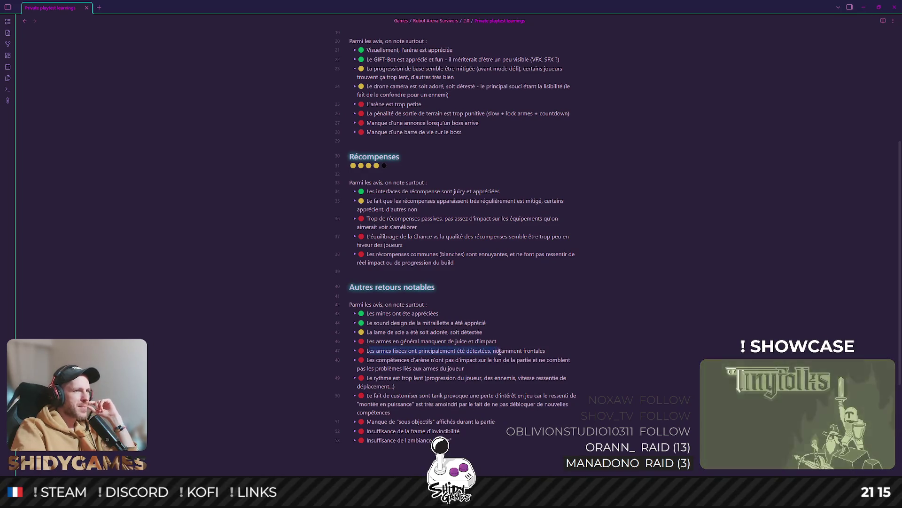
left_click(564, 352)
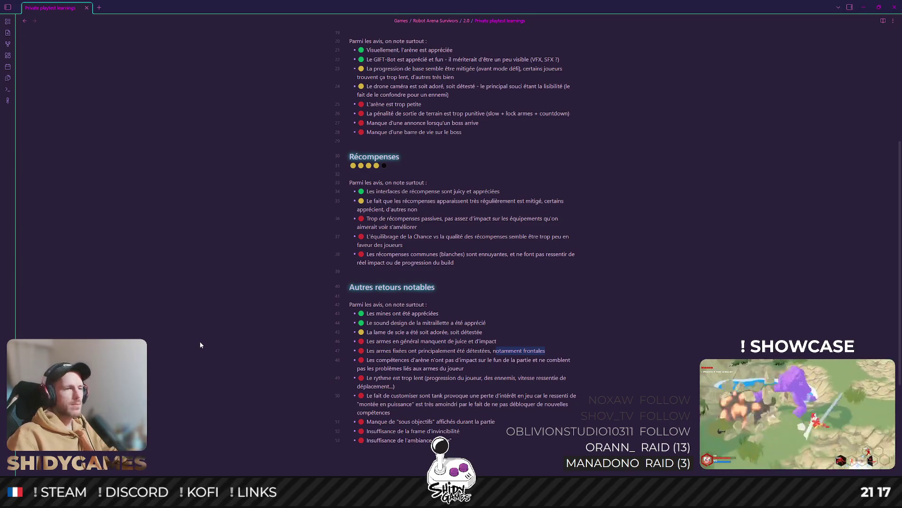
left_click(566, 346)
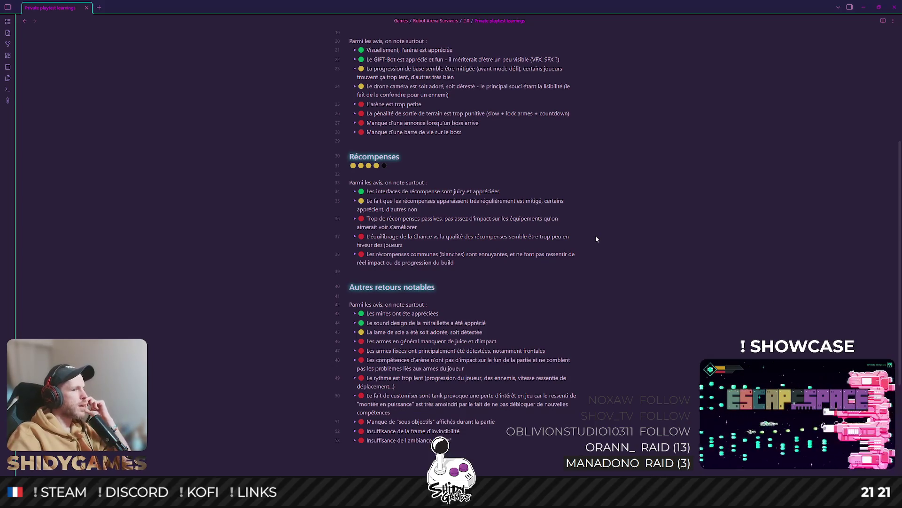
scroll(595, 239, "down", 1)
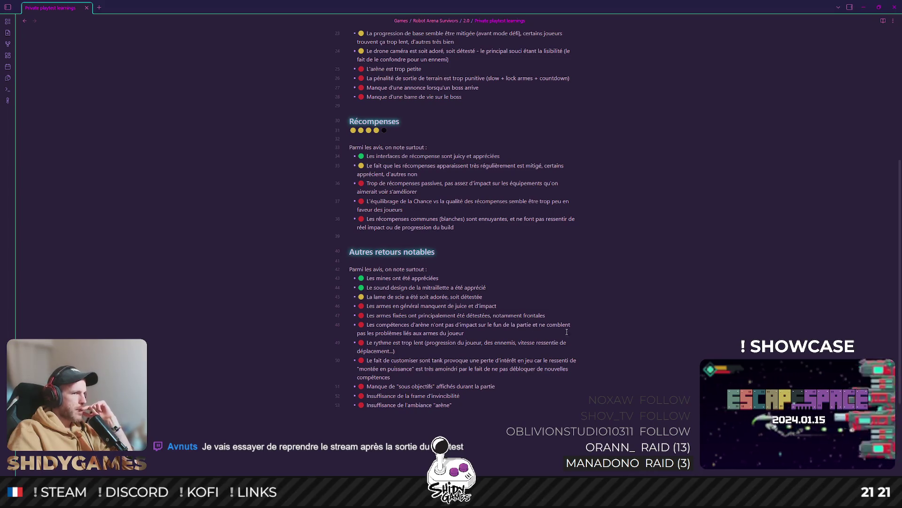
left_click_drag(563, 332, 369, 330)
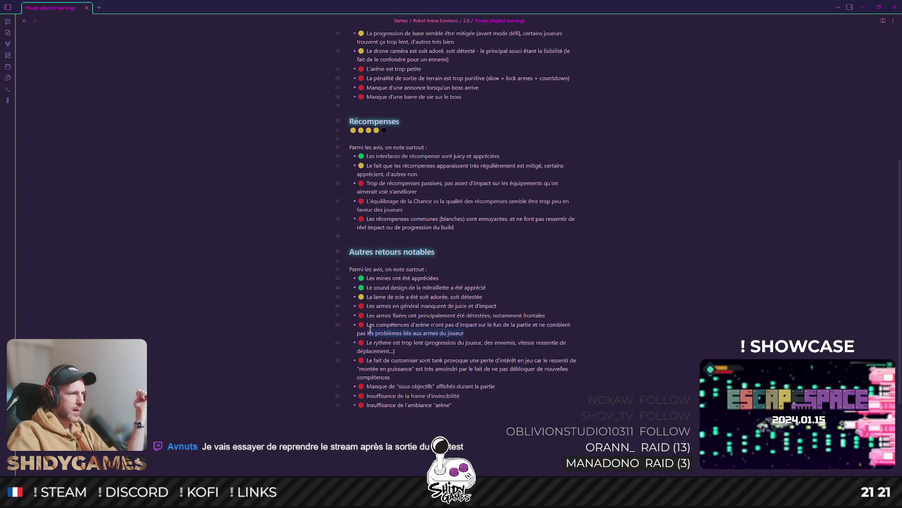
left_click(388, 351)
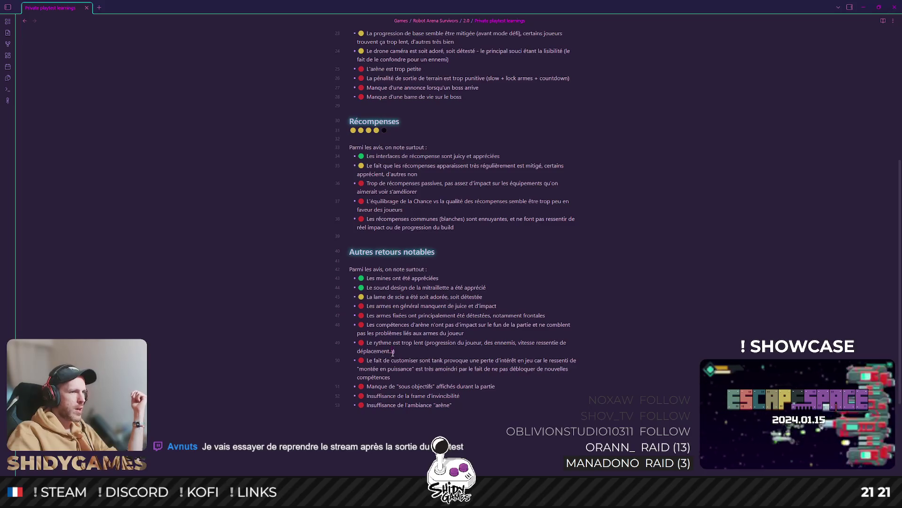
left_click_drag(393, 352, 367, 342)
scroll(437, 201, "up", 3)
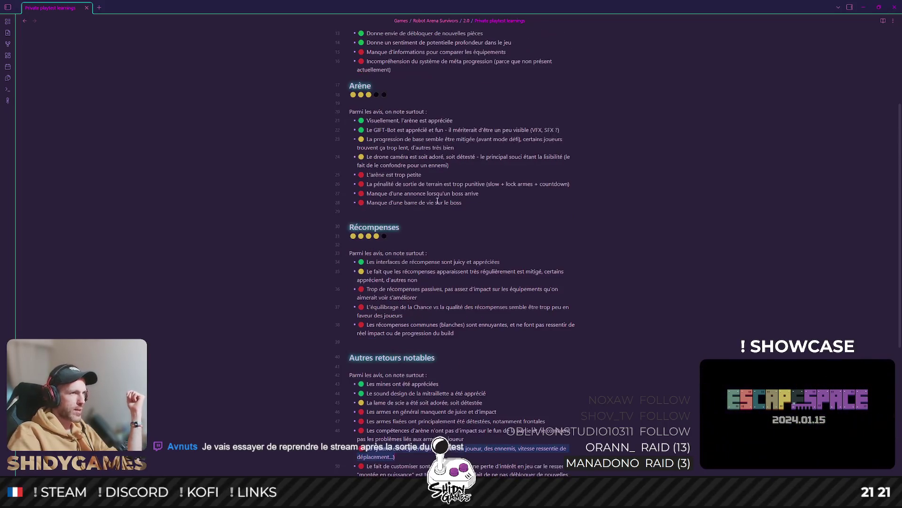
scroll(437, 200, "down", 3)
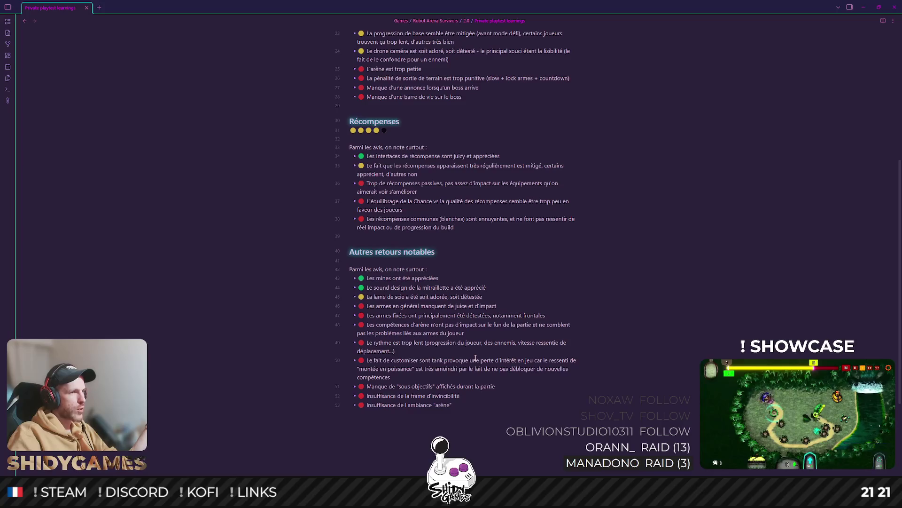
left_click_drag(578, 227, 357, 201)
left_click(581, 282)
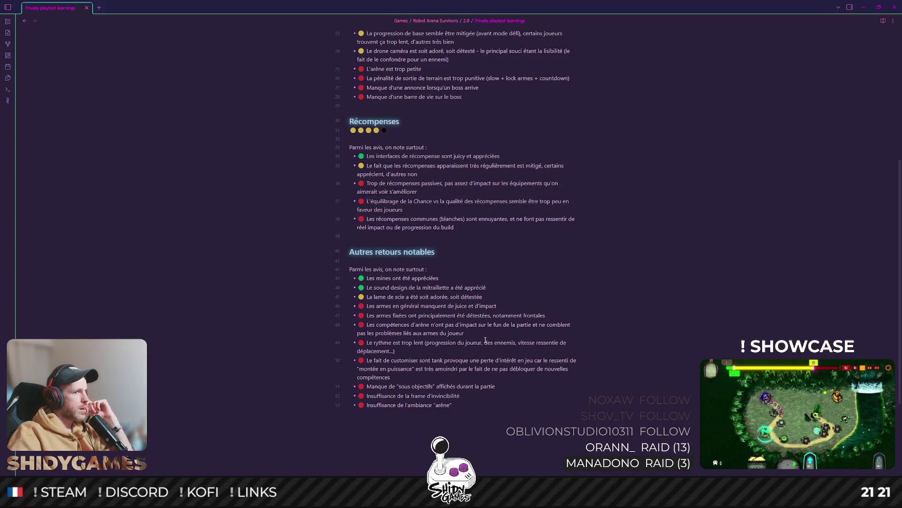
left_click_drag(485, 342, 517, 342)
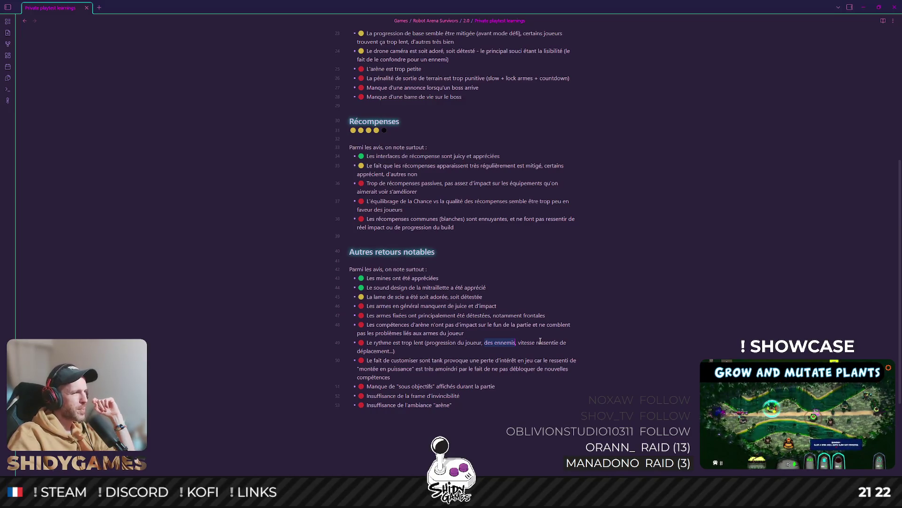
left_click(567, 256)
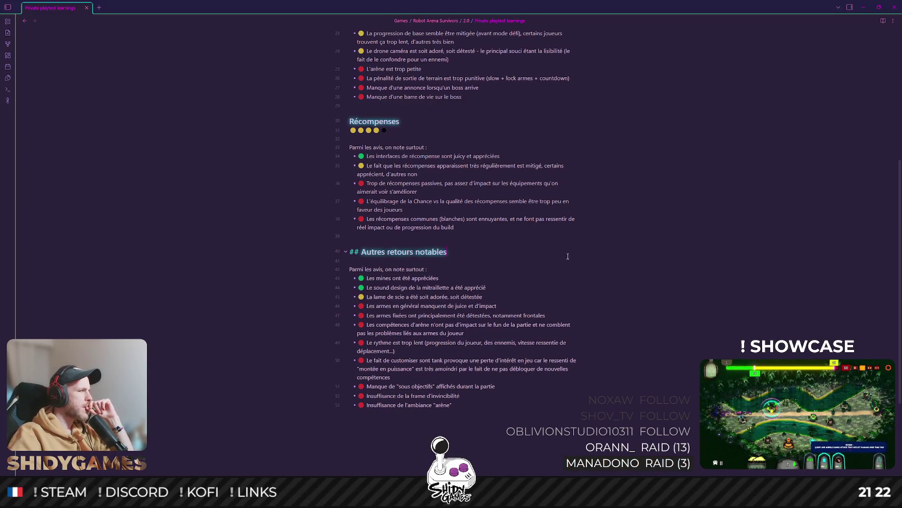
left_click(523, 347)
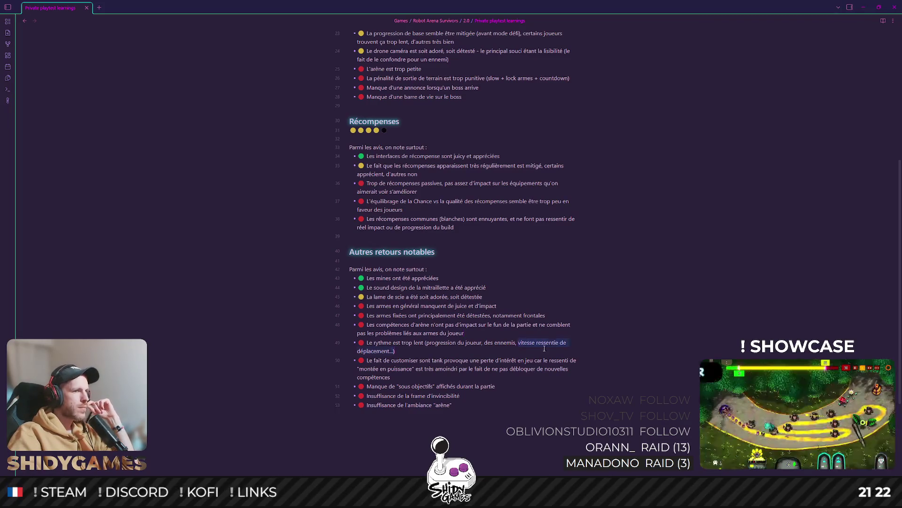
left_click_drag(518, 344, 394, 351)
left_click(470, 351)
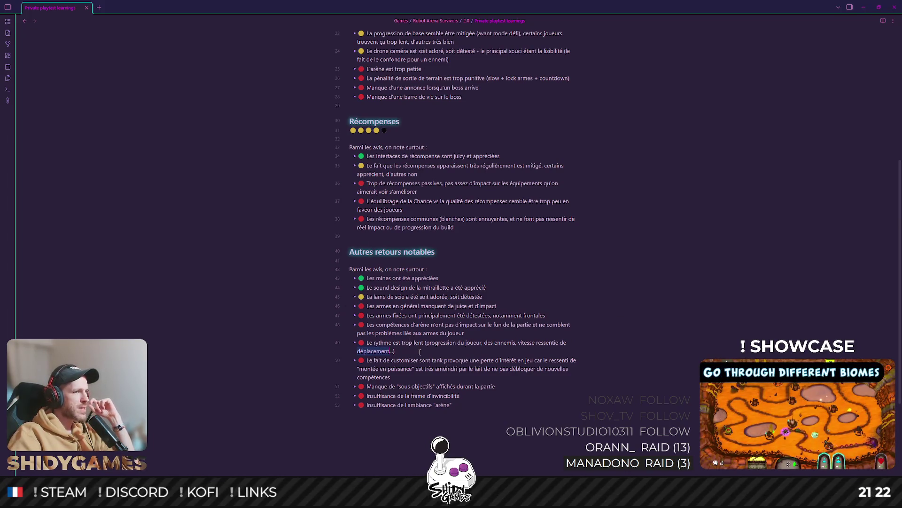
left_click_drag(420, 352, 362, 340)
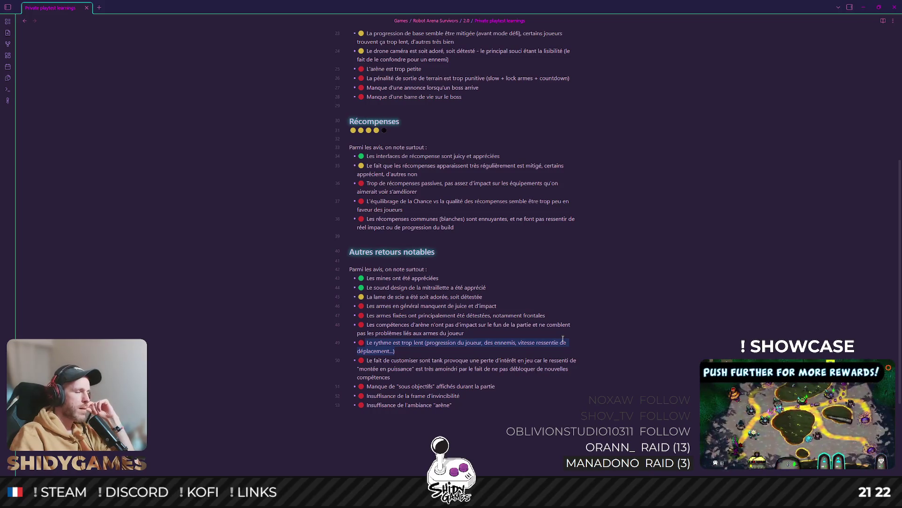
scroll(569, 203, "down", 1)
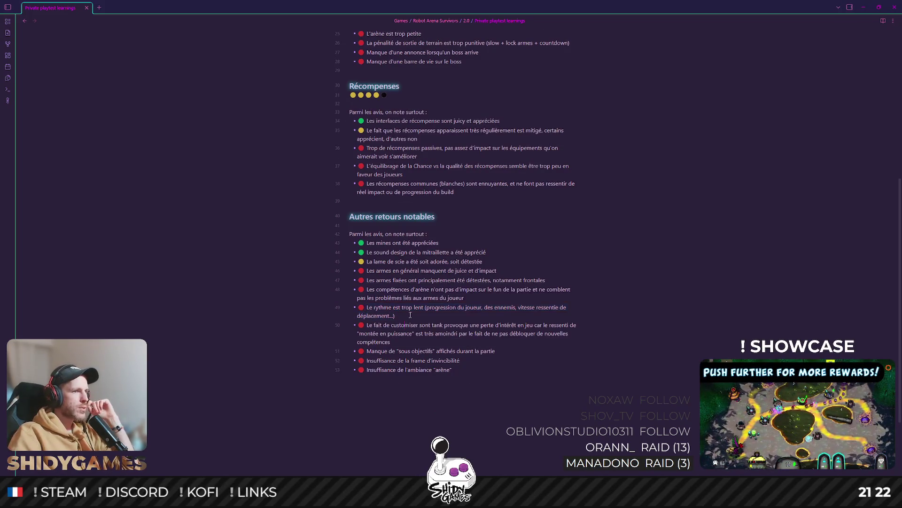
scroll(381, 310, "down", 1)
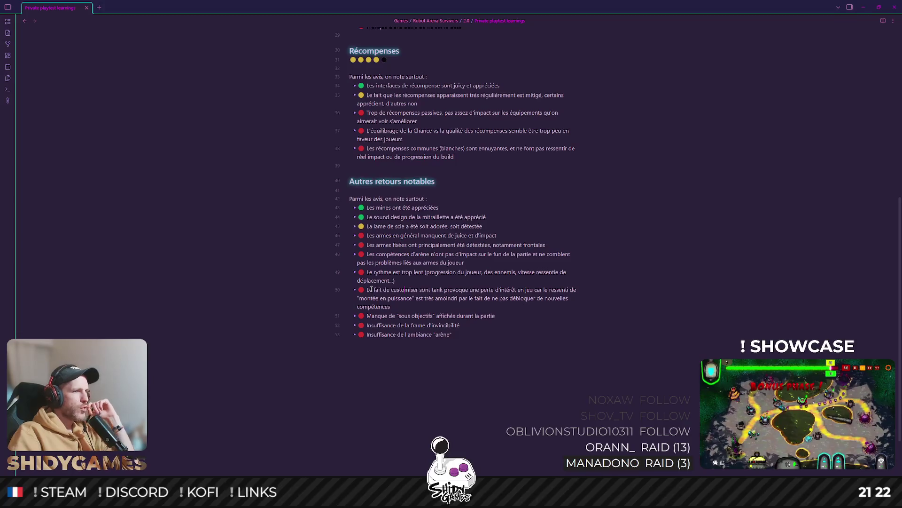
scroll(423, 296, "up", 1)
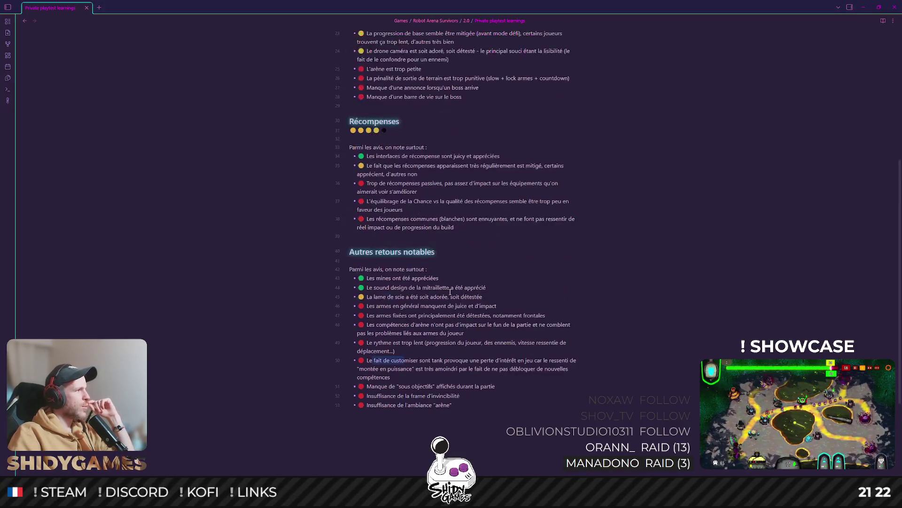
triple_click(396, 326)
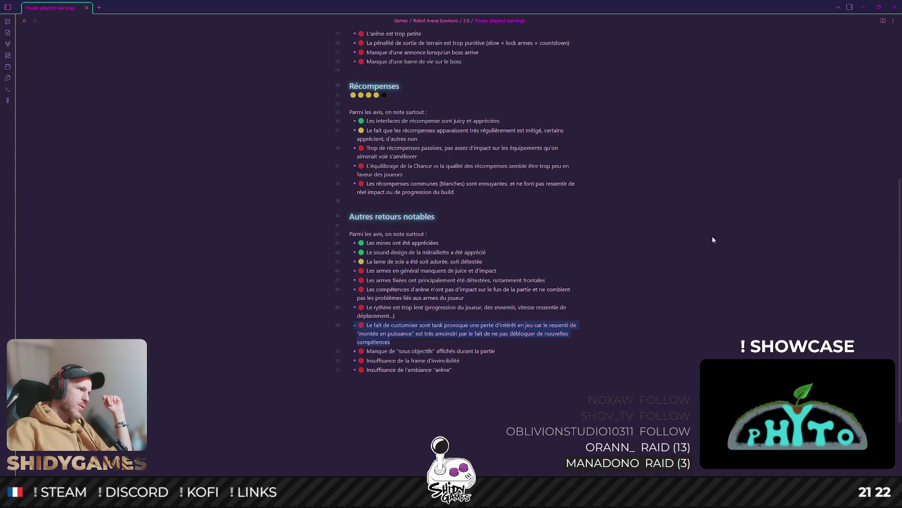
scroll(699, 272, "up", 4)
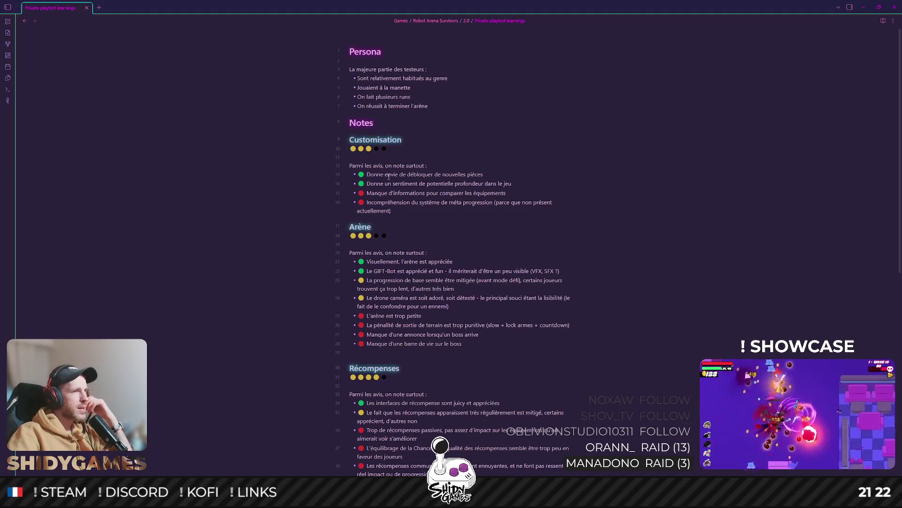
mouse_move(345, 122)
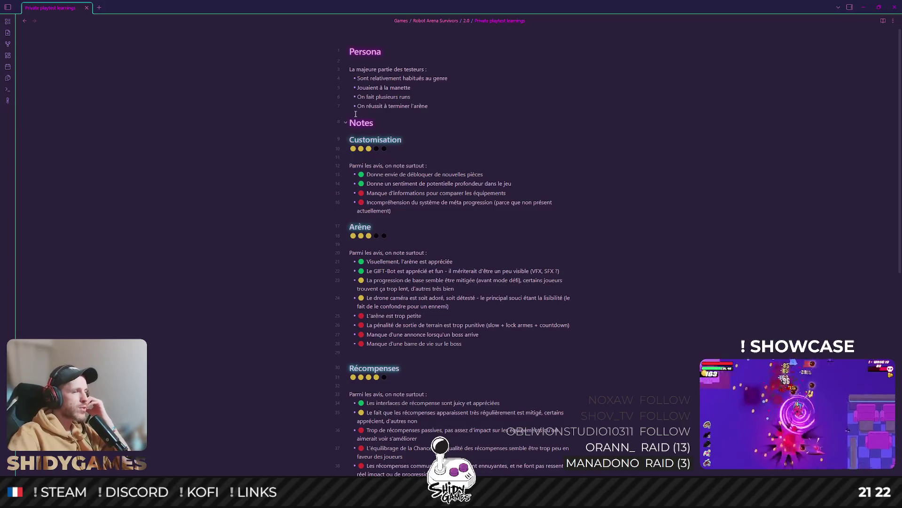
scroll(539, 177, "down", 3)
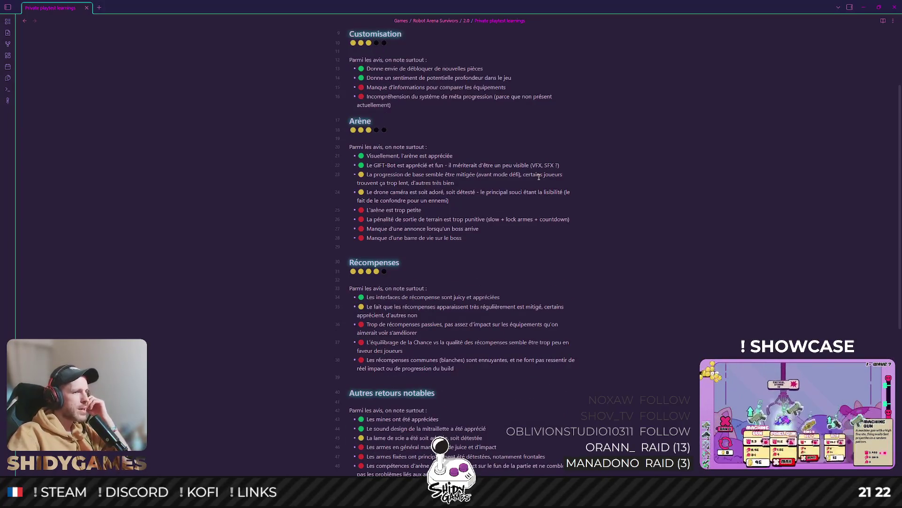
scroll(539, 177, "down", 5)
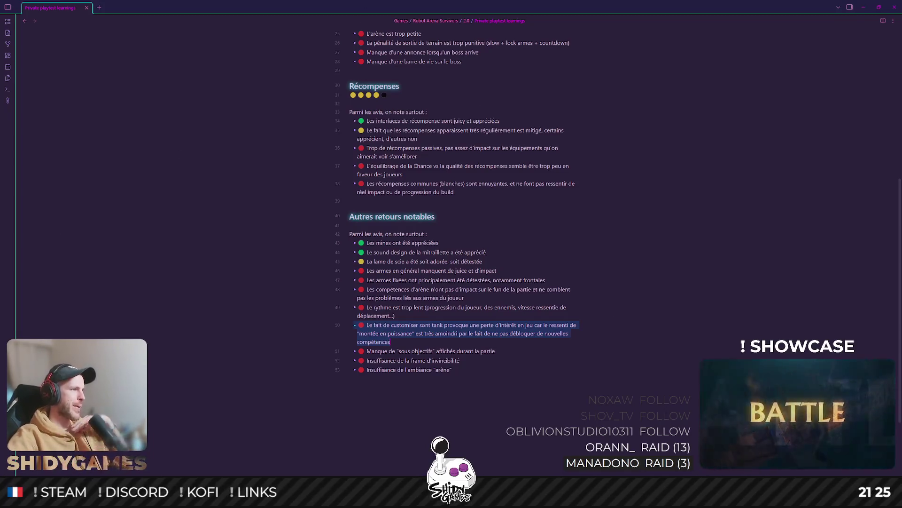
left_click(446, 350)
scroll(445, 350, "down", 1)
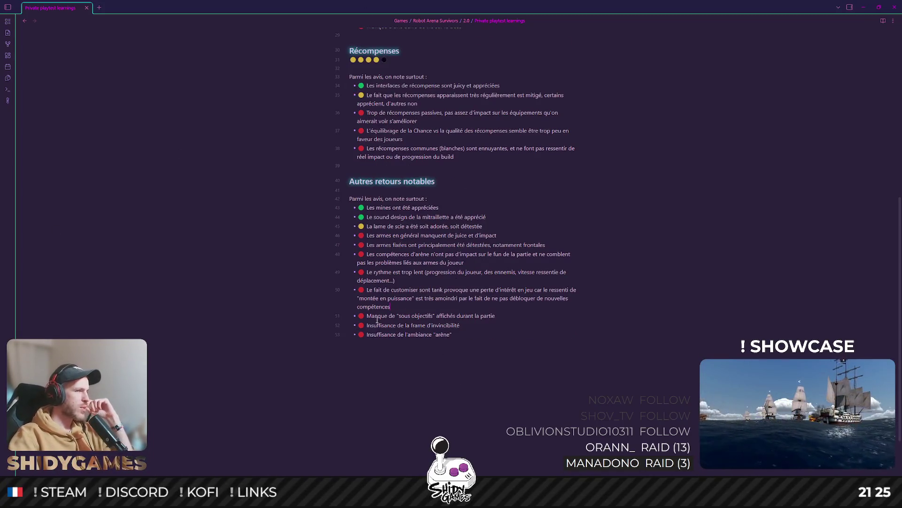
mouse_move(366, 315)
left_mouse_down()
mouse_move(511, 319)
mouse_move(367, 316)
left_mouse_up()
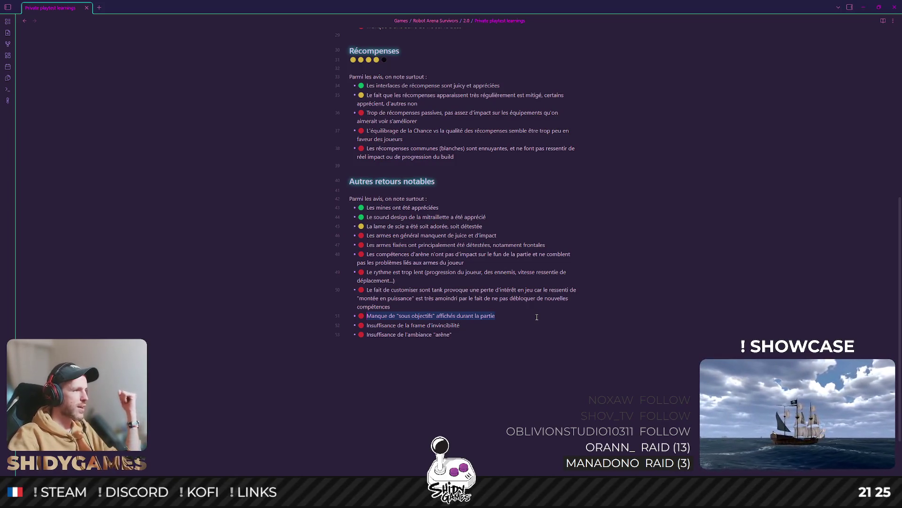
left_click_drag(372, 316, 488, 317)
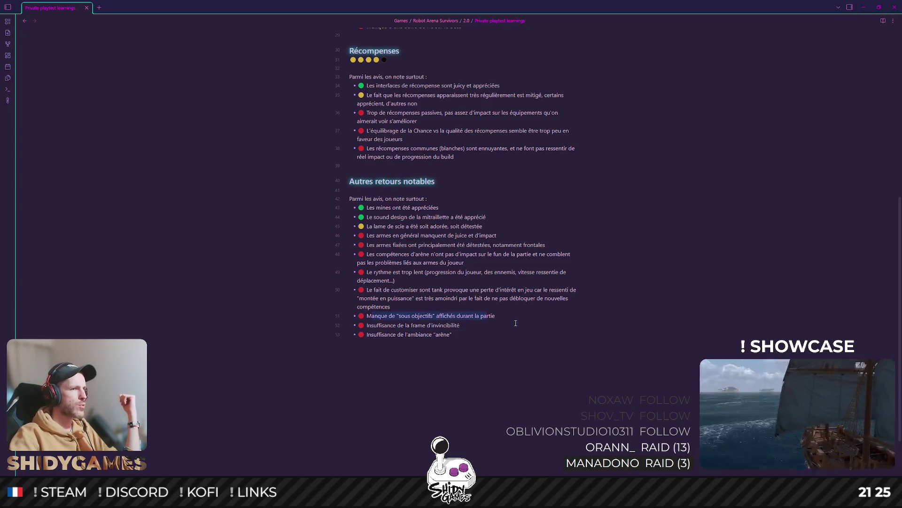
left_click_drag(367, 326, 520, 325)
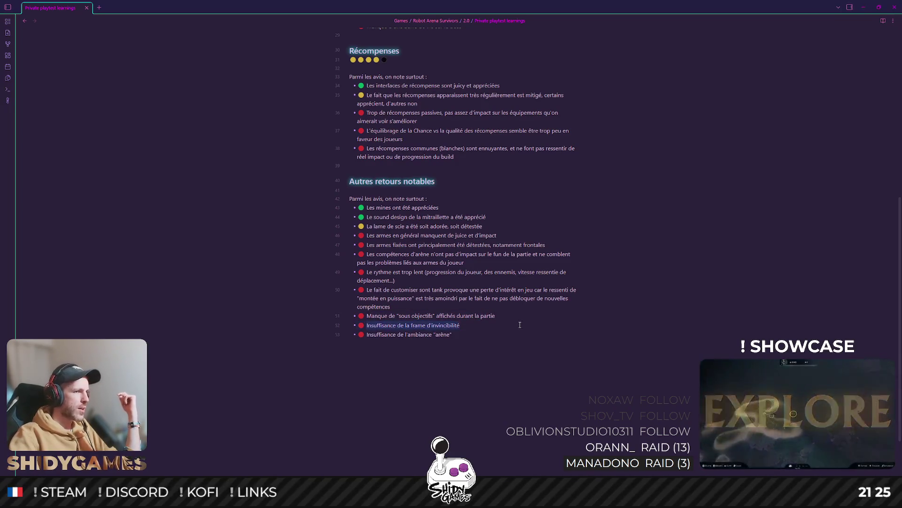
left_click_drag(460, 325, 369, 326)
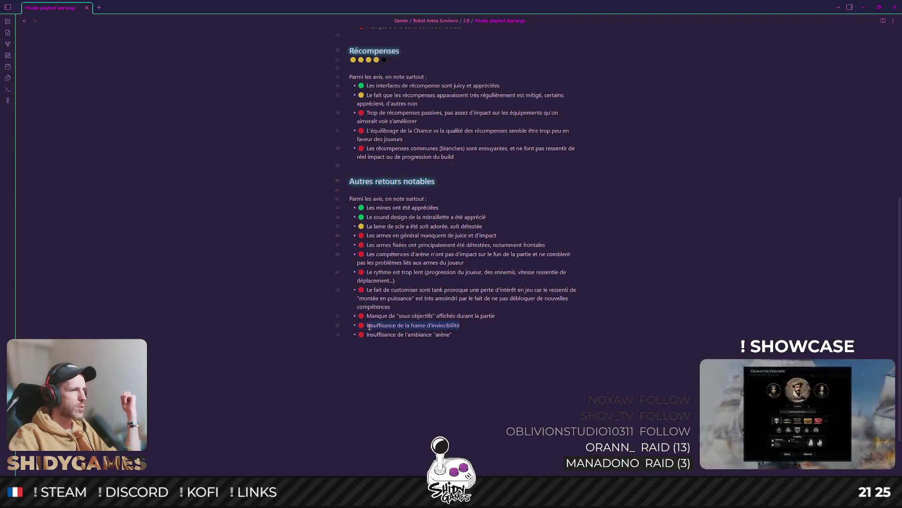
left_click(507, 322)
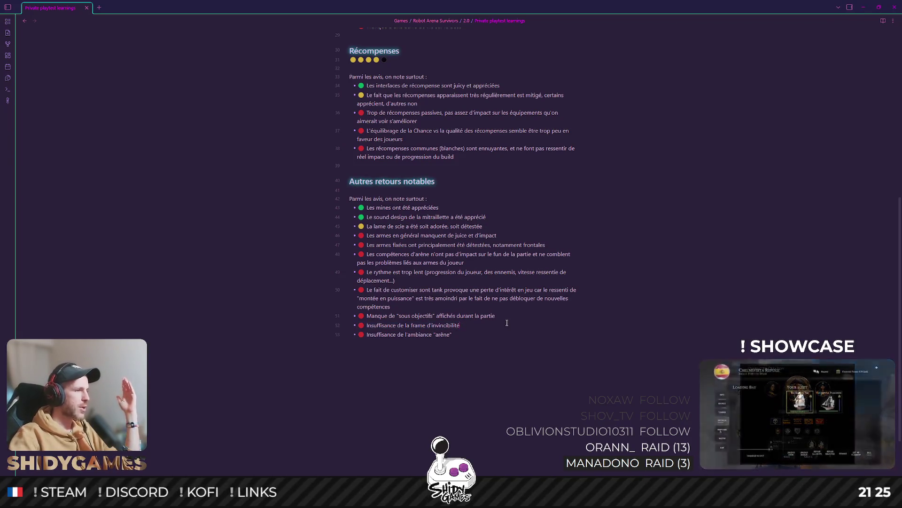
mouse_move(386, 327)
left_mouse_down()
mouse_move(477, 322)
mouse_move(366, 326)
left_mouse_up()
left_click(478, 323)
left_click(464, 340)
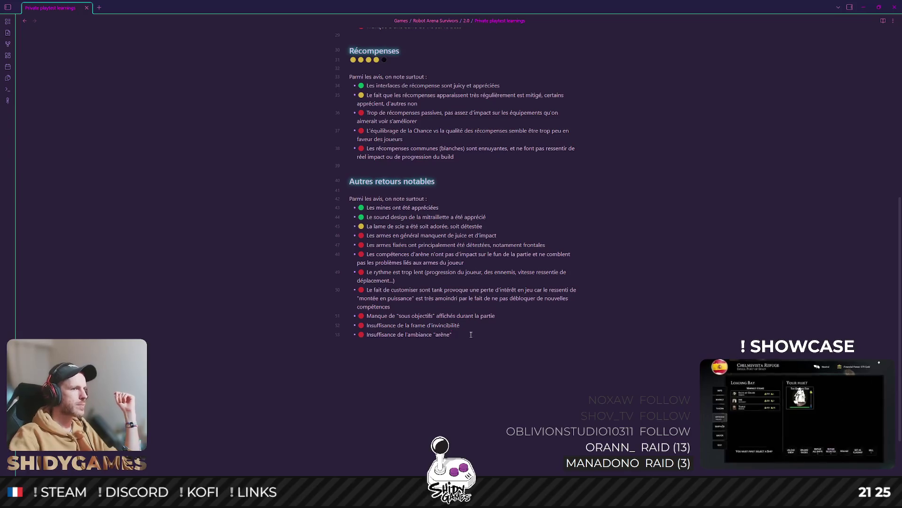
left_click_drag(476, 335, 367, 336)
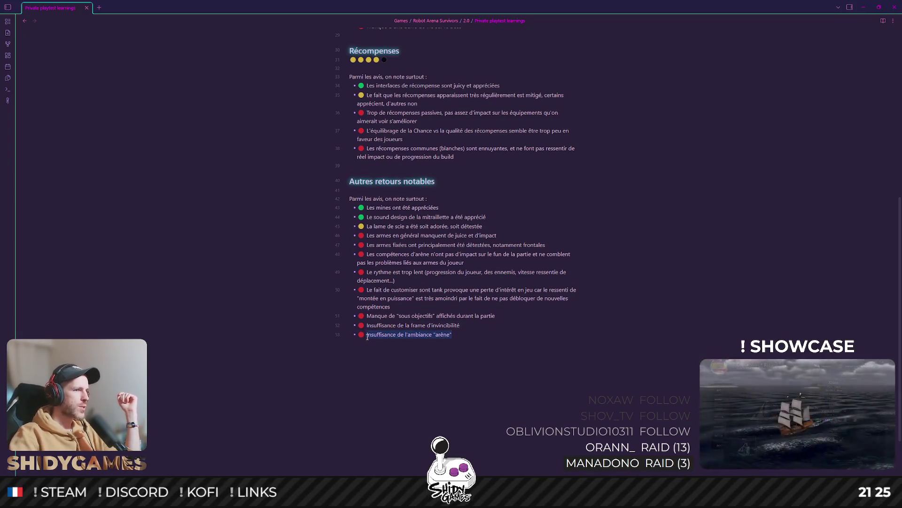
left_click(436, 336)
left_click_drag(436, 336, 450, 337)
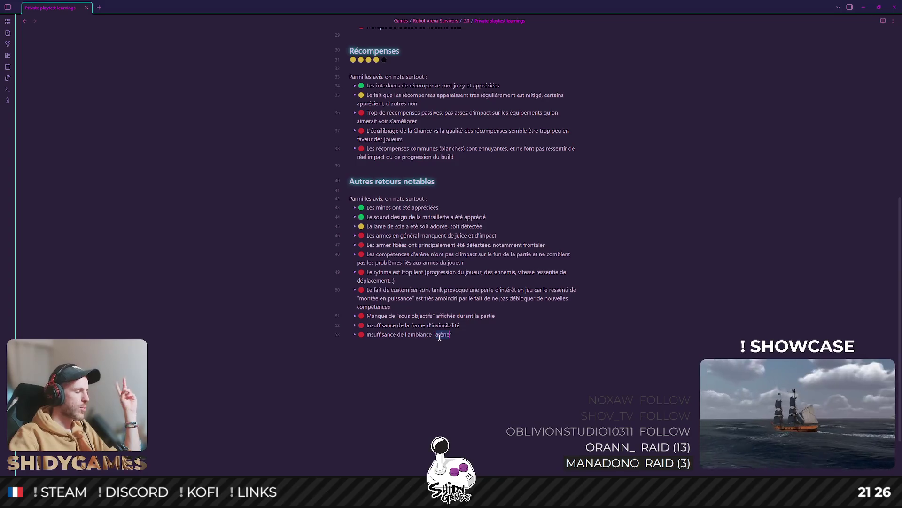
left_click(440, 336)
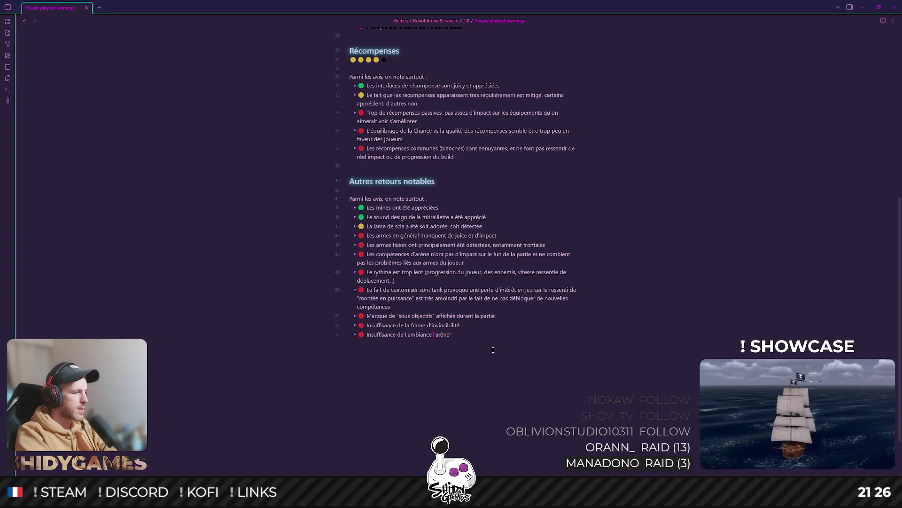
type("médiatis")
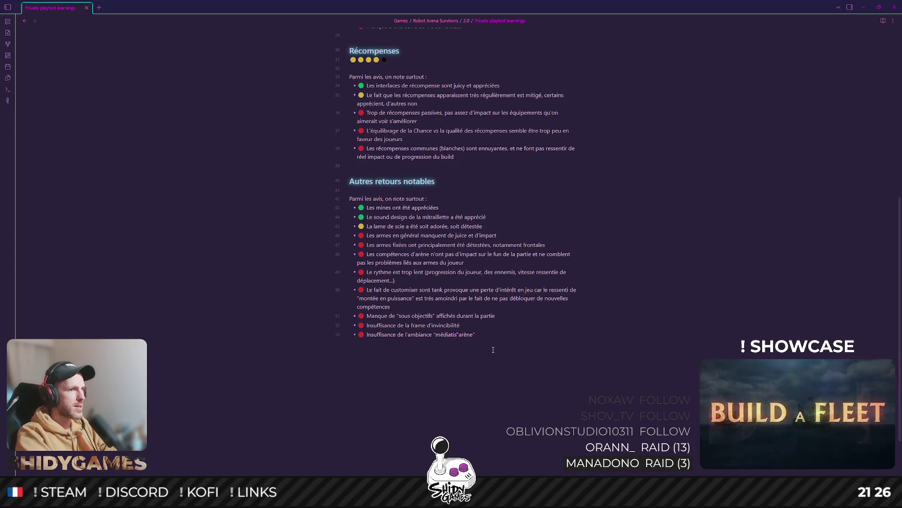
type("ée")
key("BackSpace")
type("l'")
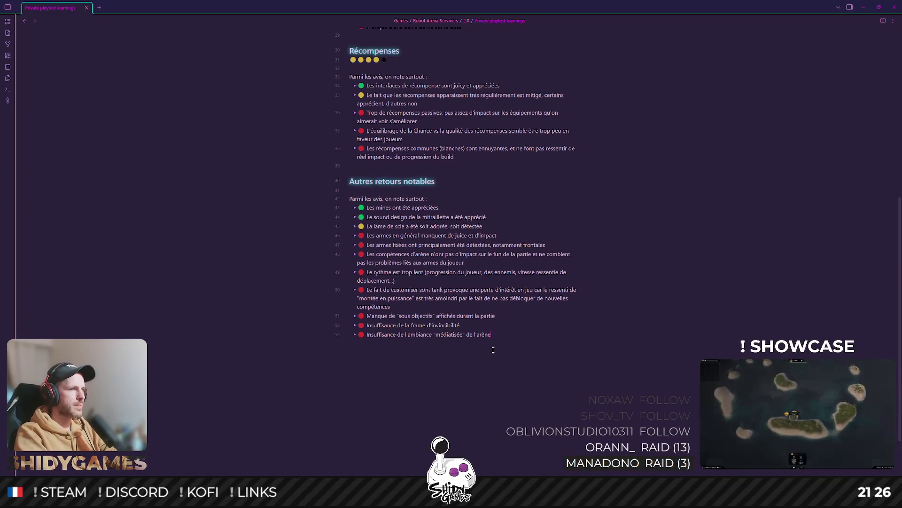
scroll(459, 255, "up", 2)
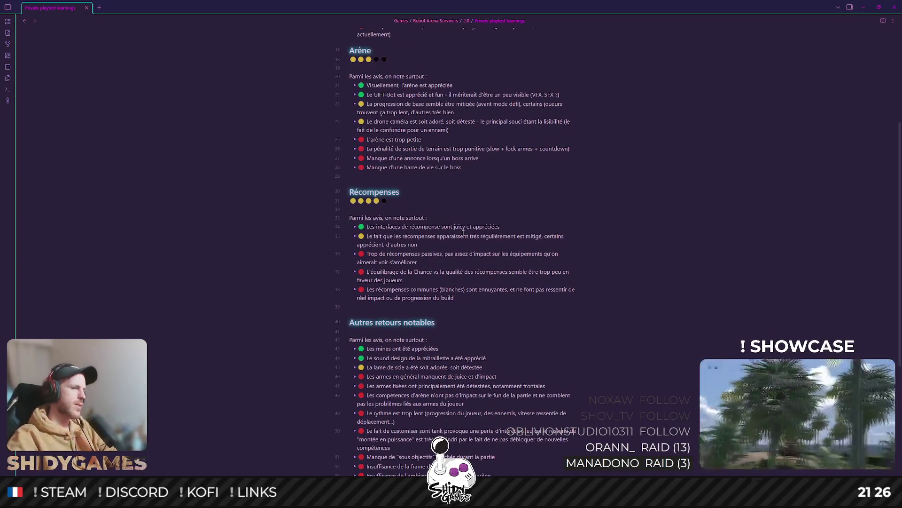
scroll(521, 217, "down", 2)
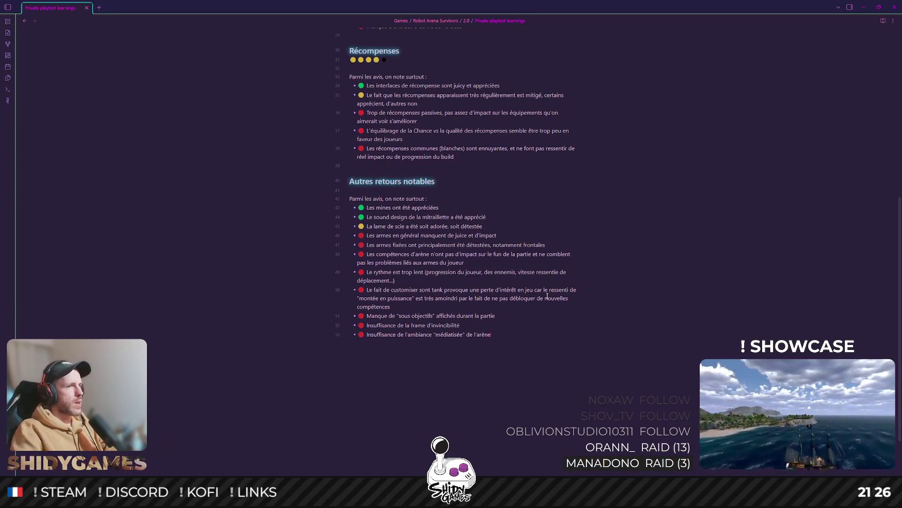
scroll(460, 162, "up", 7)
scroll(508, 306, "up", 2)
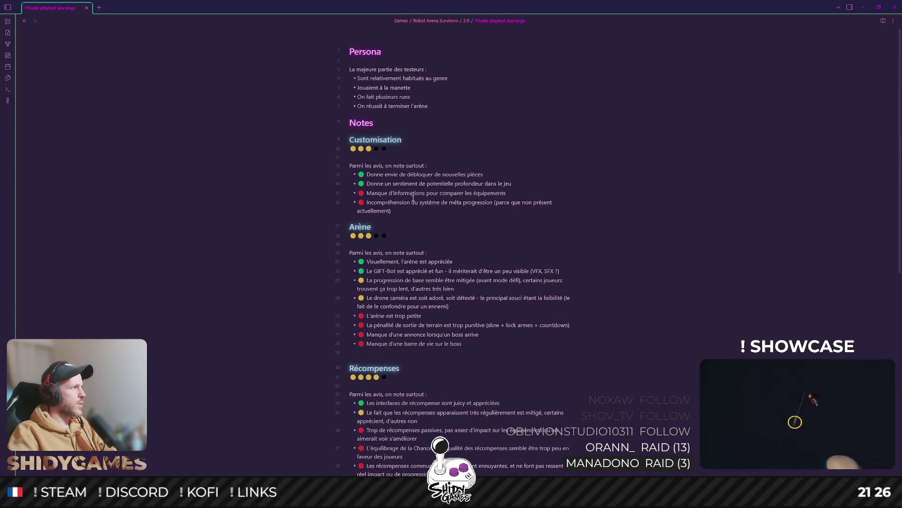
scroll(642, 212, "down", 9)
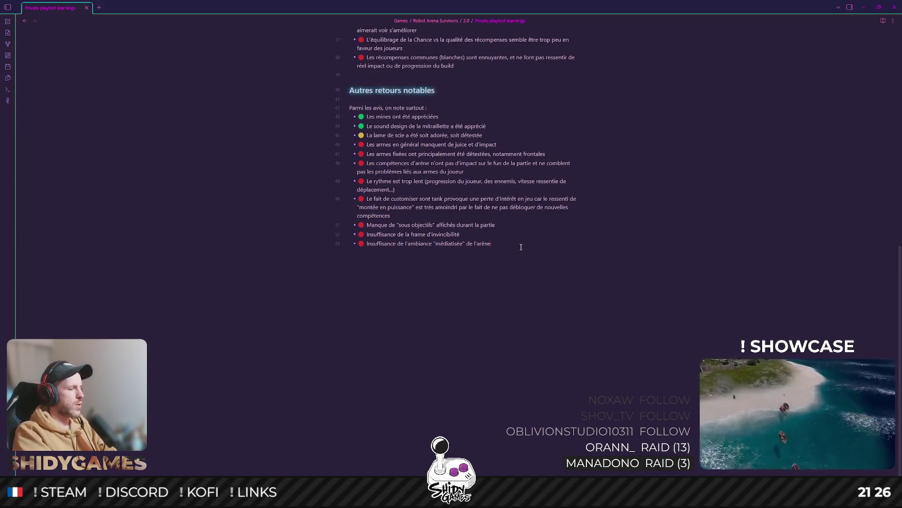
type("# Wh")
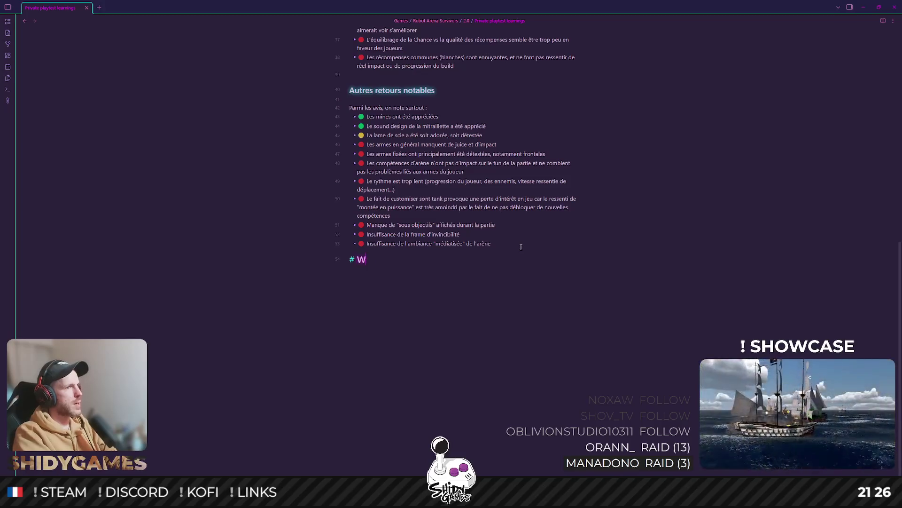
type("a")
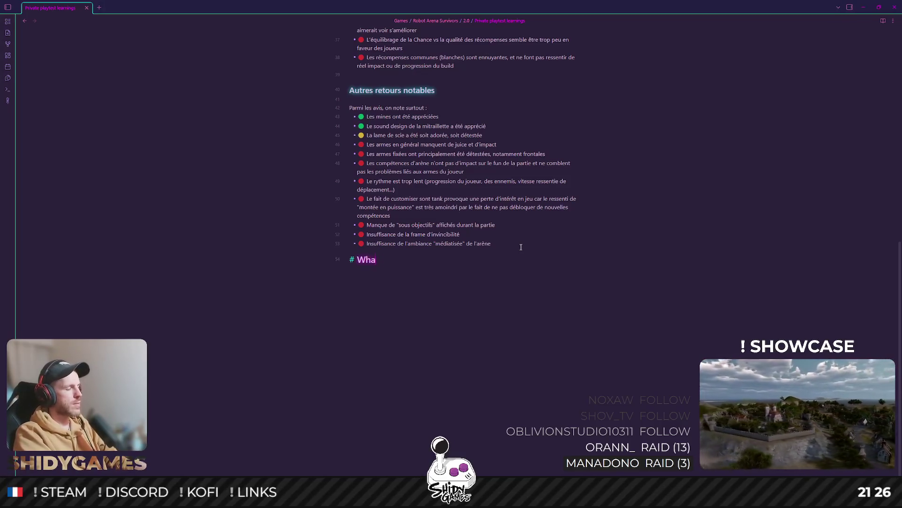
type("t's")
Finish the What's next heading line, check it in reading view, and return to editing it
key("Return")
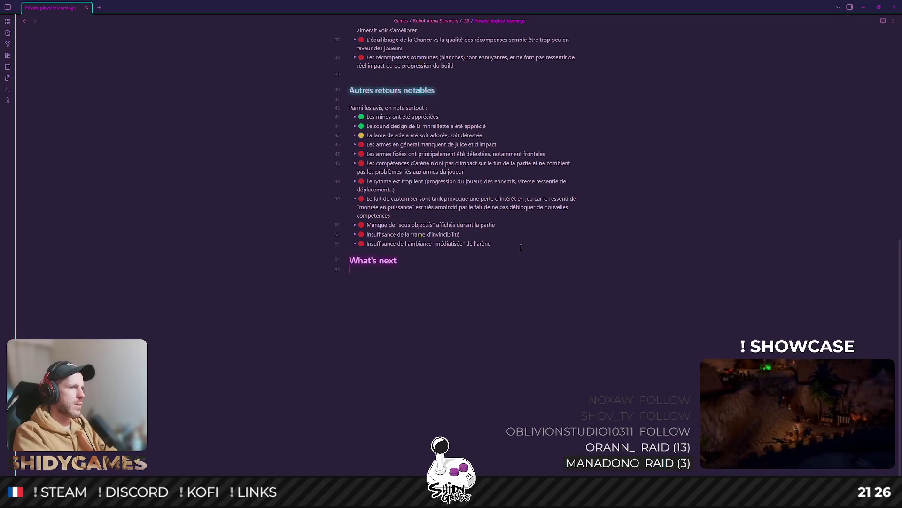
left_click(884, 21)
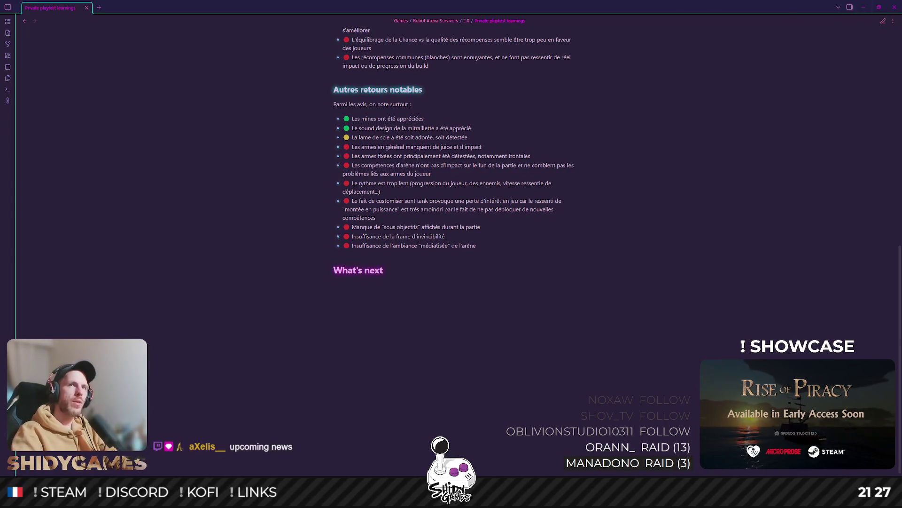
left_click(883, 21)
left_click(368, 276)
left_click(347, 259)
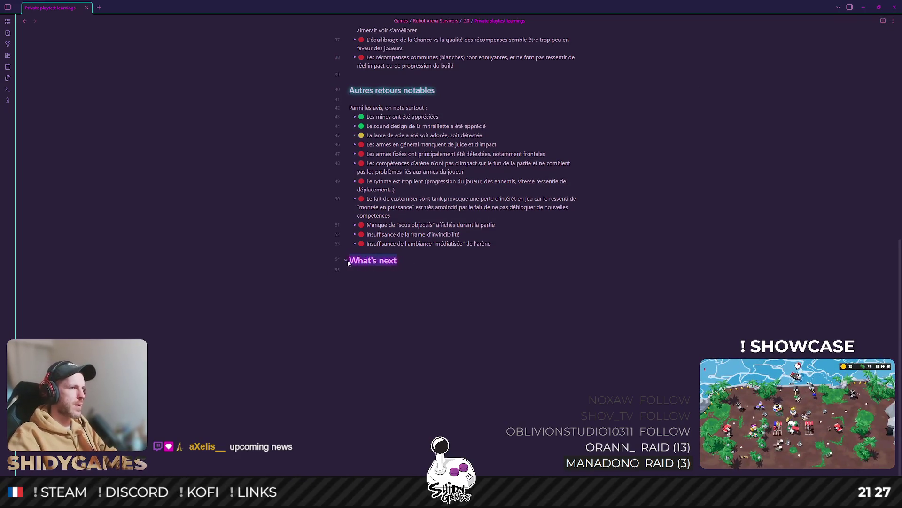
Replace the What's next heading with '# Roadmap' and add a line below
left_click(396, 261, "shift")
key("BackSpace")
type("oad")
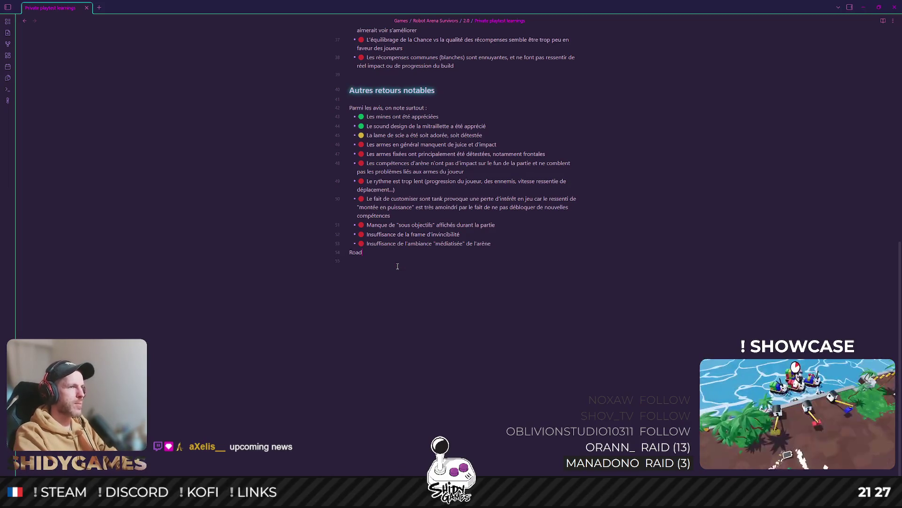
type("# Roadmap")
key("Return")
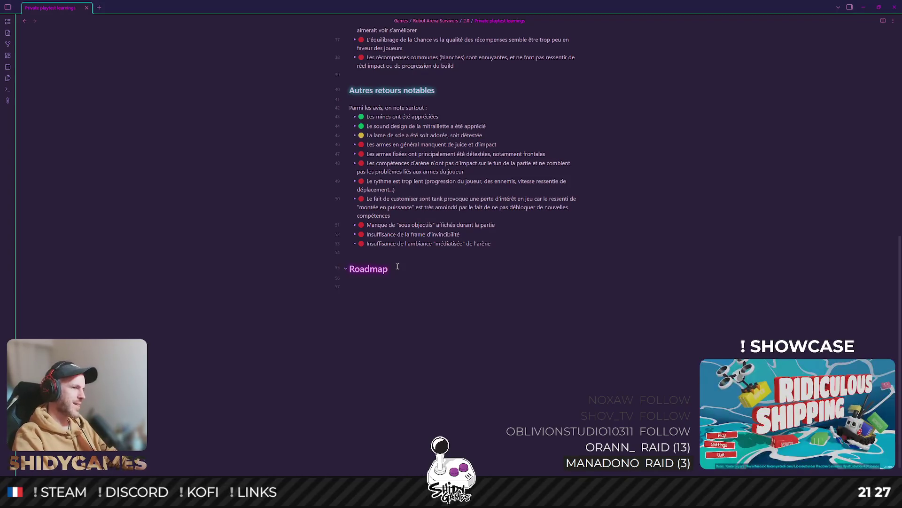
type("- ")
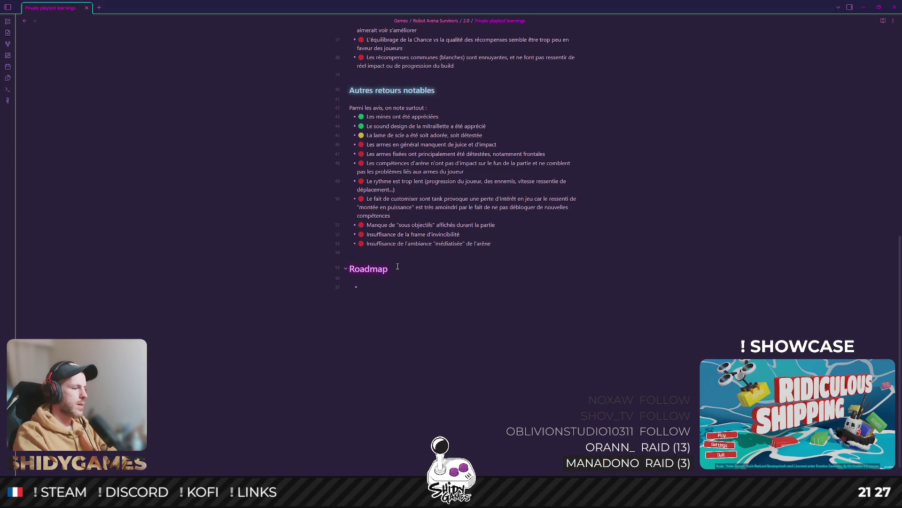
type("[")
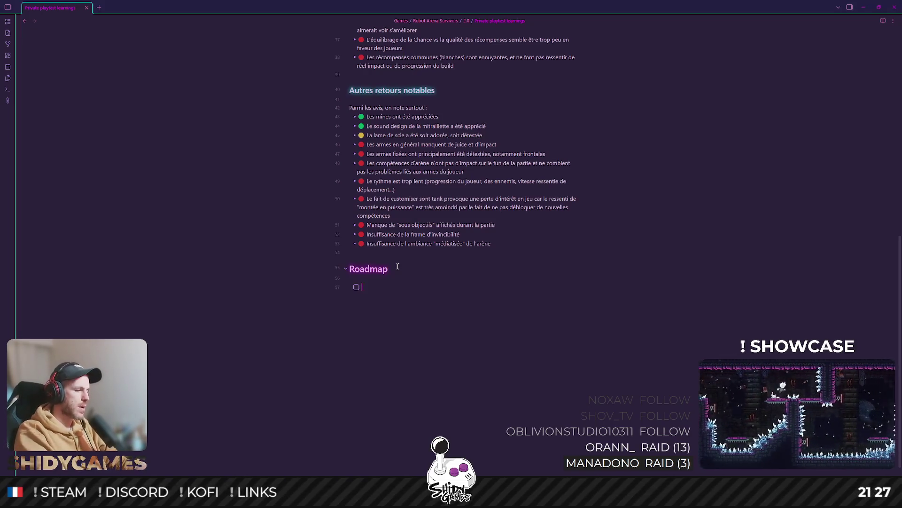
type("pprimer")
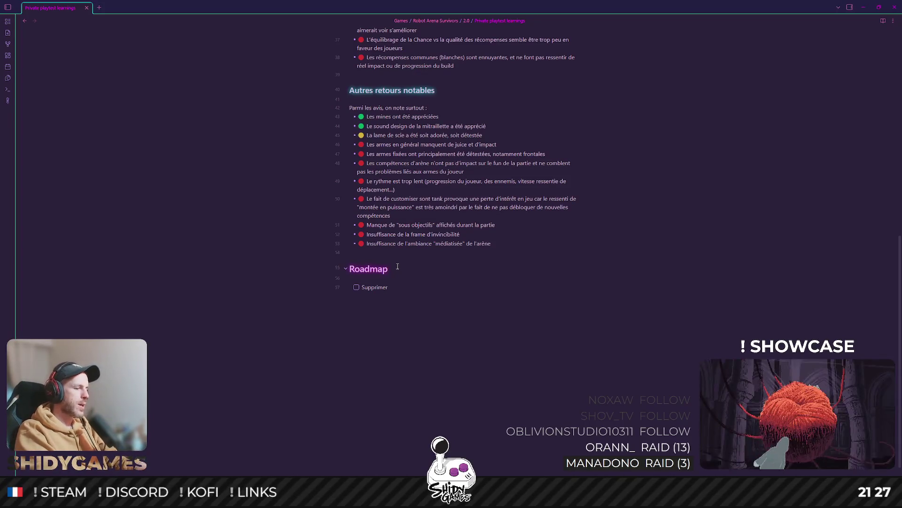
type(" les r")
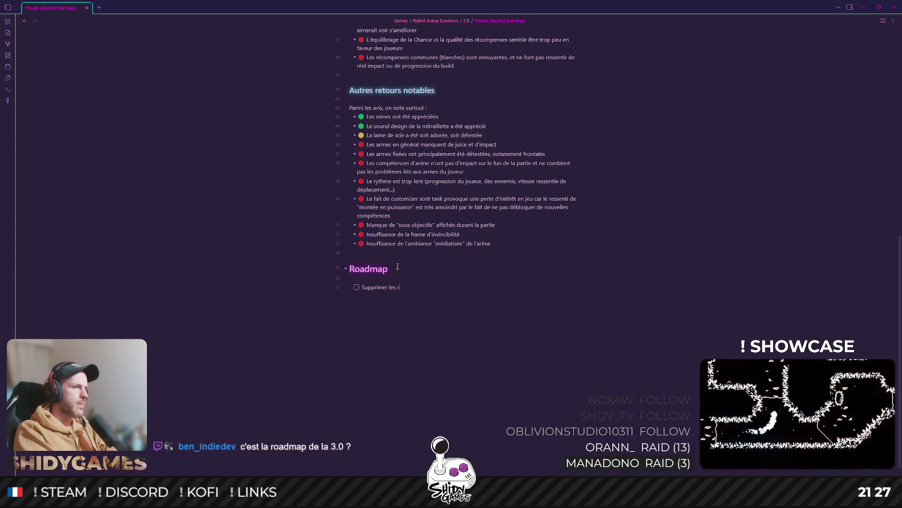
type("écompenses propre")
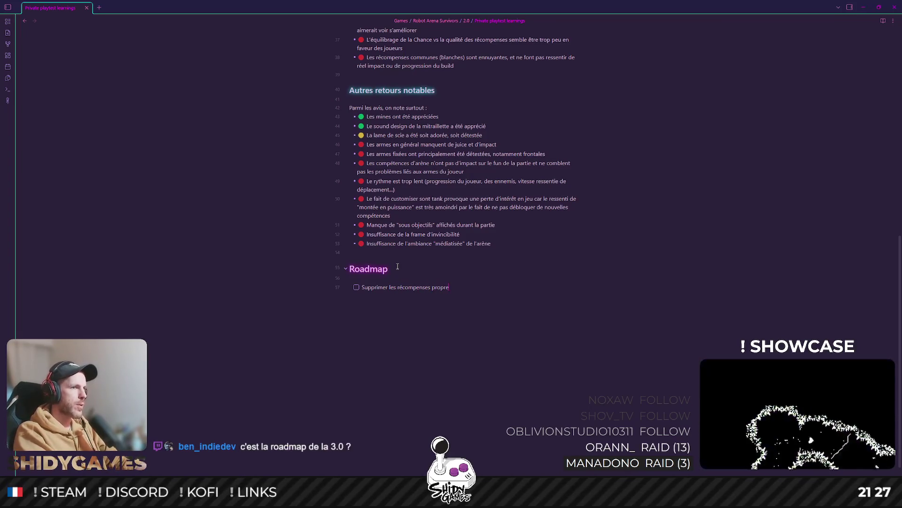
type("s à lé")
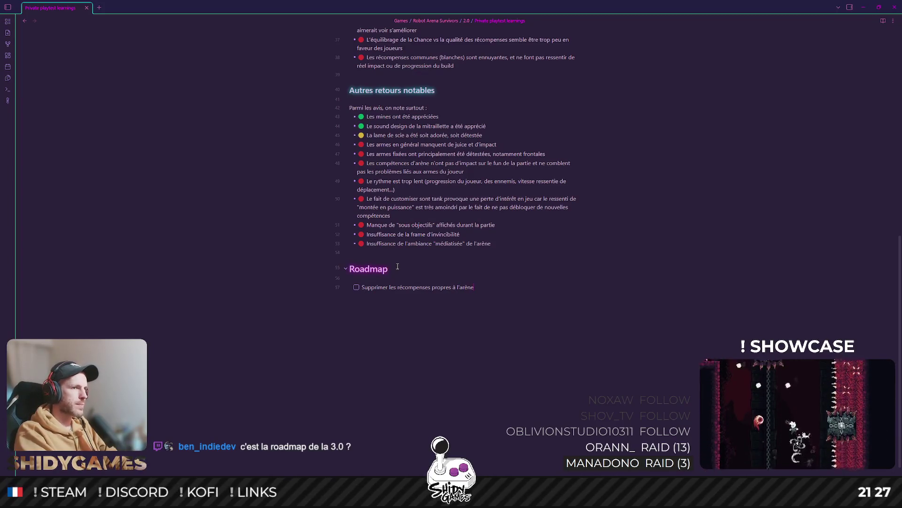
type(".")
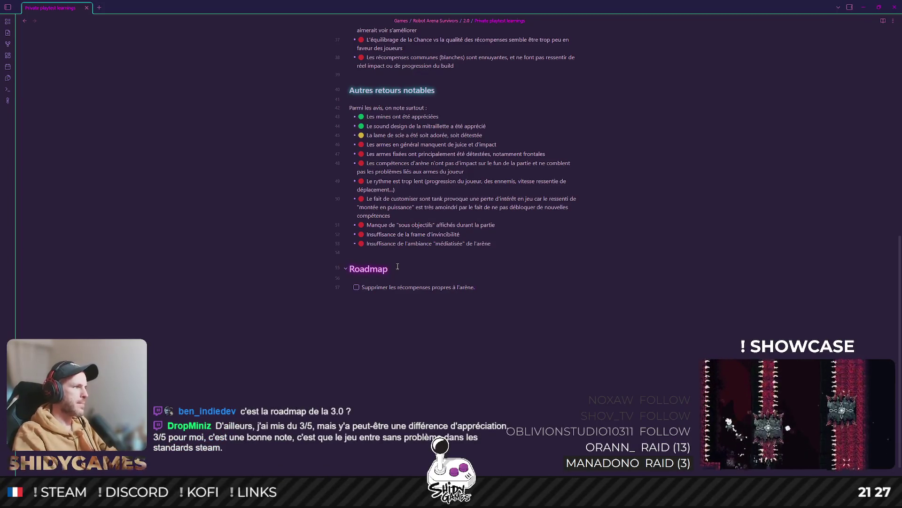
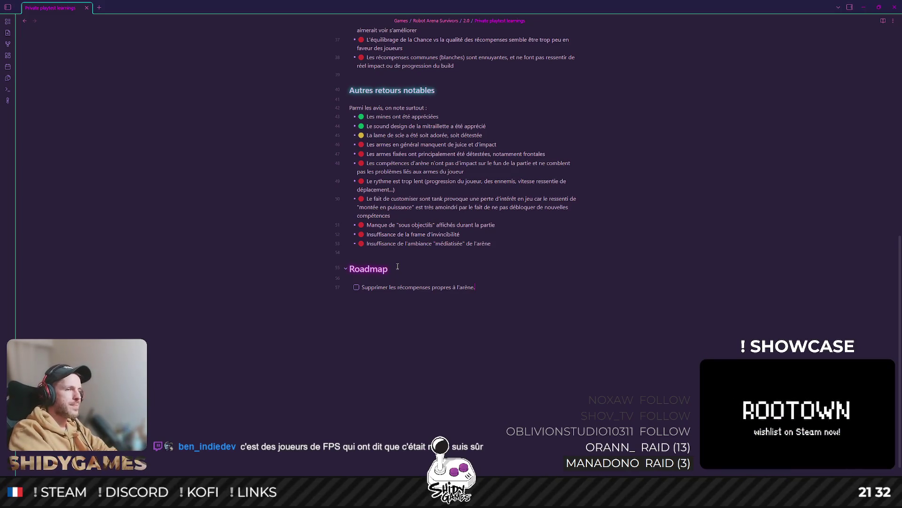
Start a new empty checklist line below the first Roadmap task
key("Return")
type("Supprimer la customi")
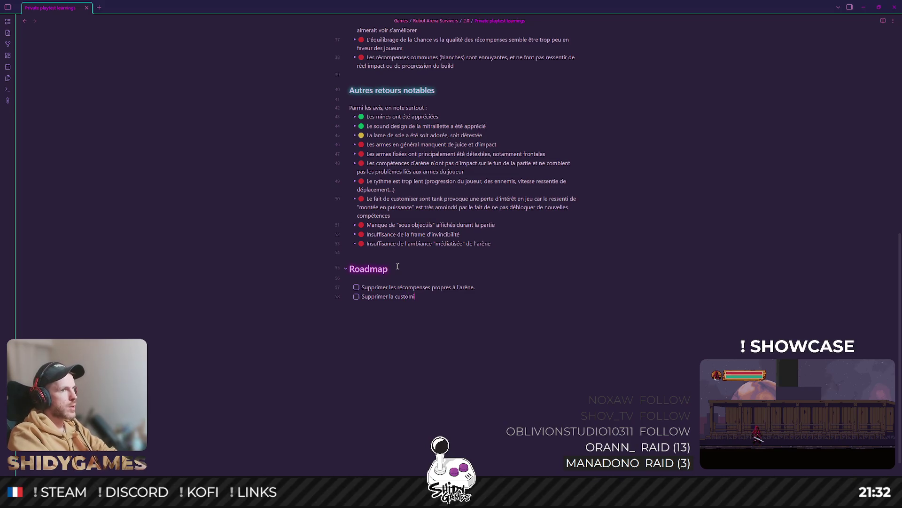
type("sation des armes dites \"seo")
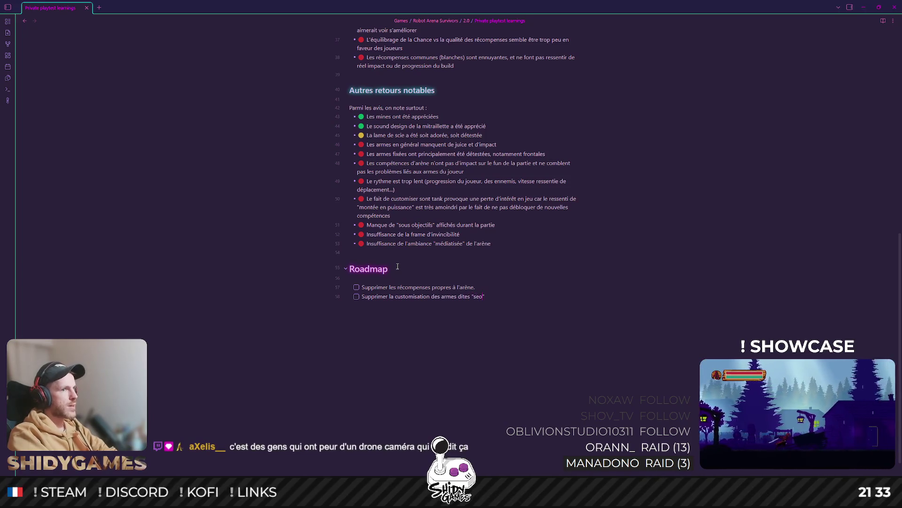
type("\"secondaires")
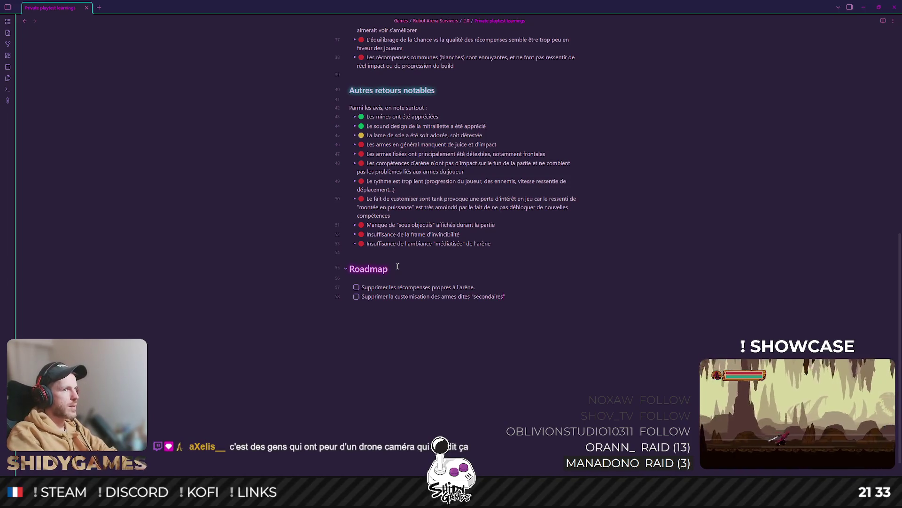
type(" (front)")
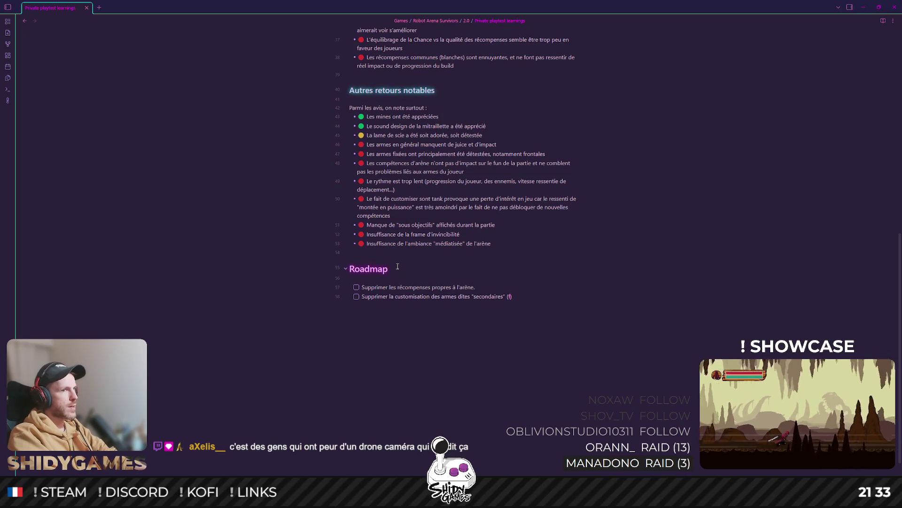
type("ales, ")
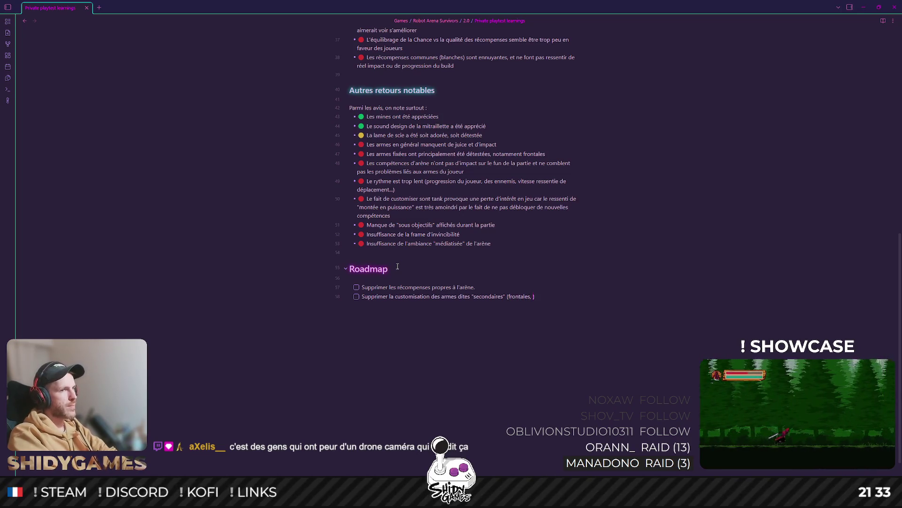
type("latérales")
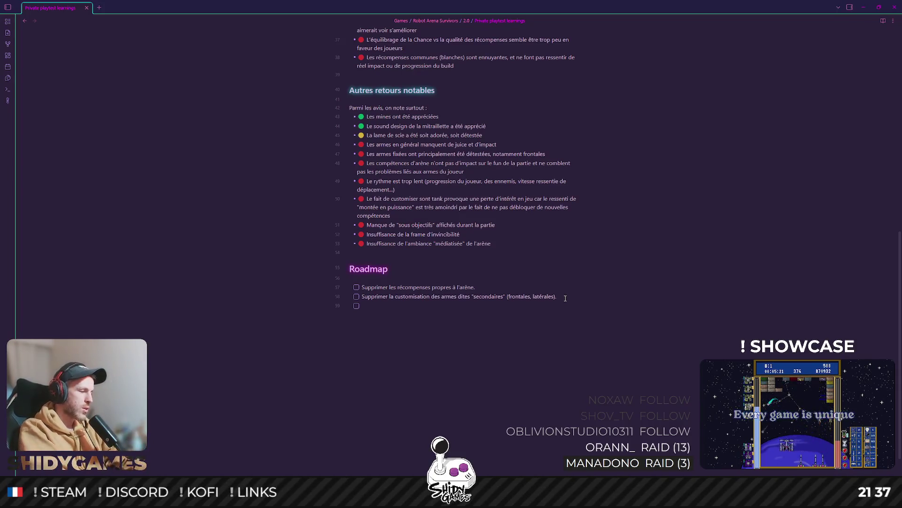
type("uu")
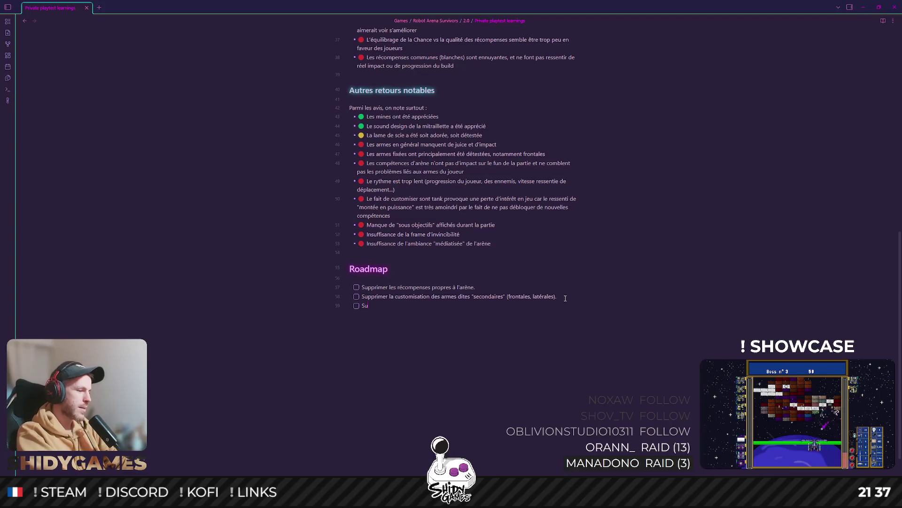
type("mer la cut")
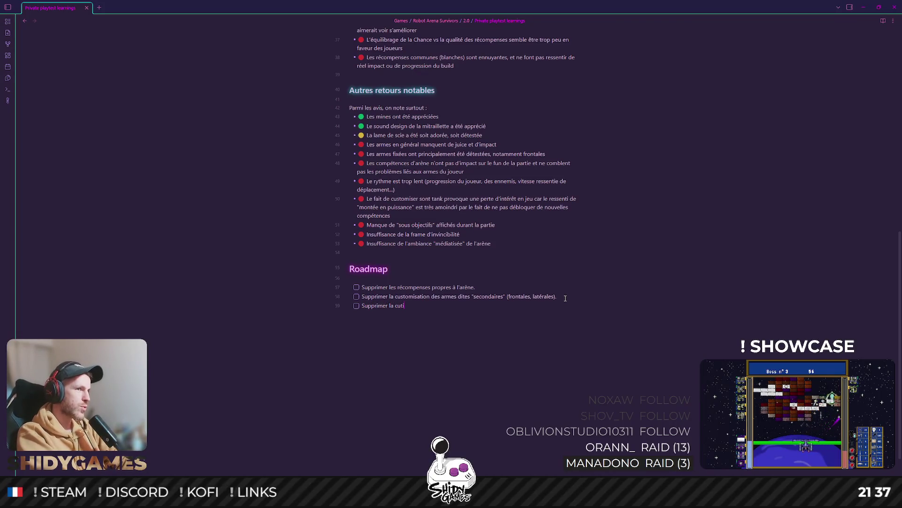
type("i")
Correct the mistyped letters in the third task about removing chassis customisation
key("BackSpace")
key("BackSpace")
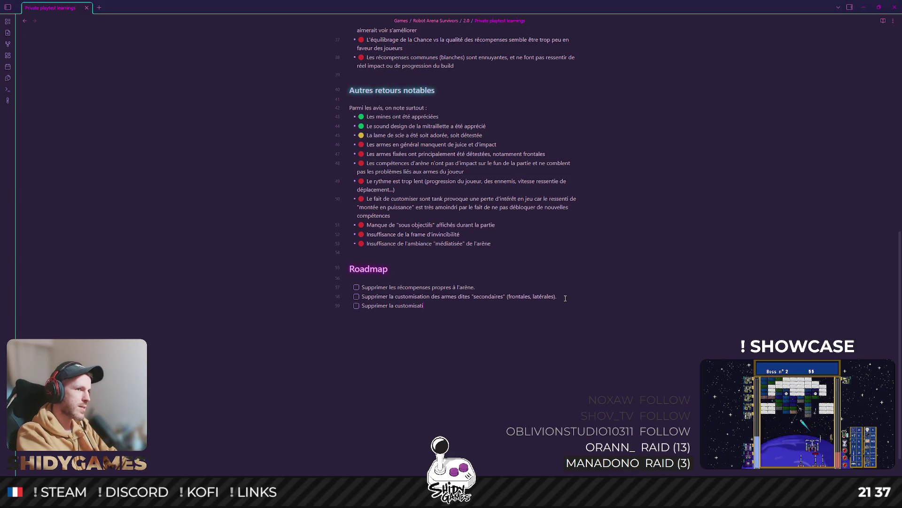
type("on du chassis.")
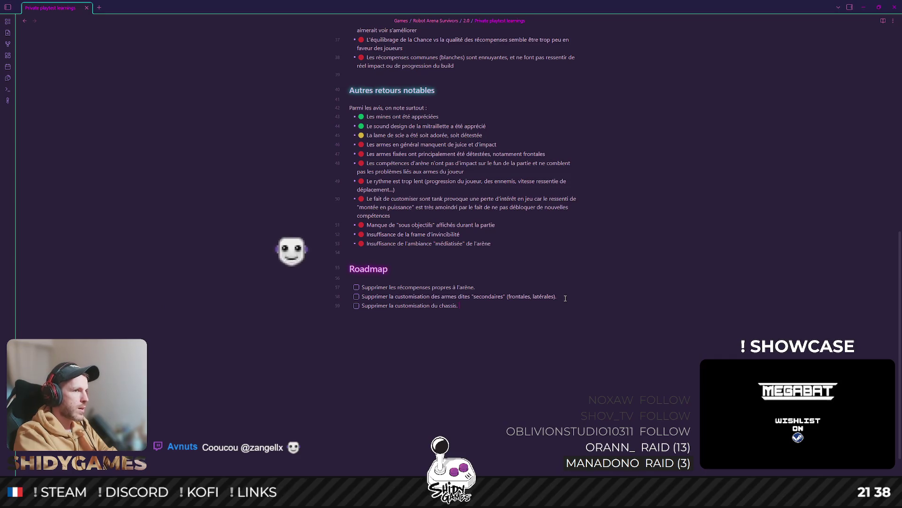
type(", pour avoir un chassis unique")
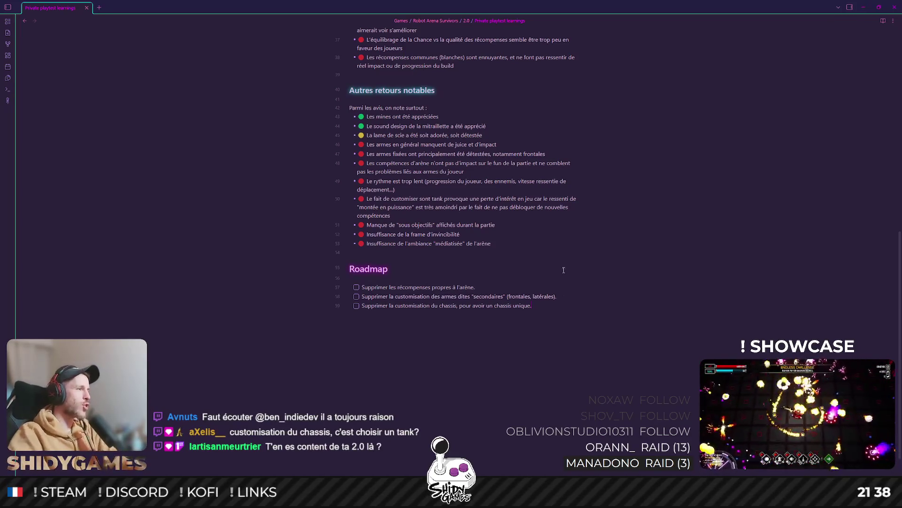
scroll(564, 293, "up", 5)
scroll(419, 214, "up", 5)
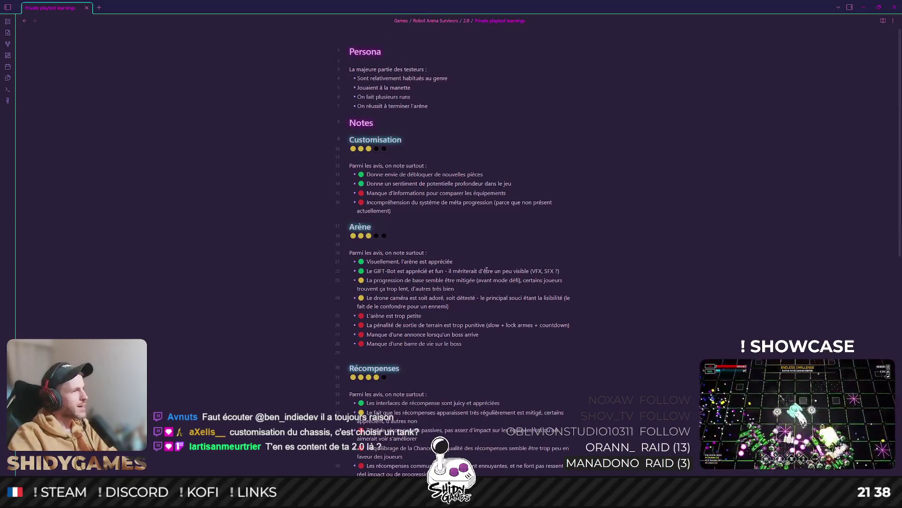
scroll(493, 272, "down", 5)
scroll(514, 274, "down", 2)
scroll(534, 276, "down", 2)
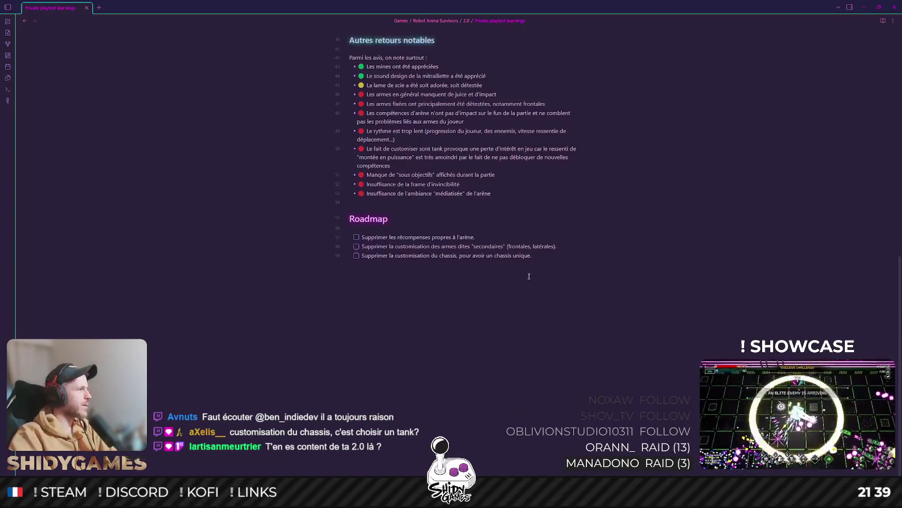
scroll(535, 277, "up", 1)
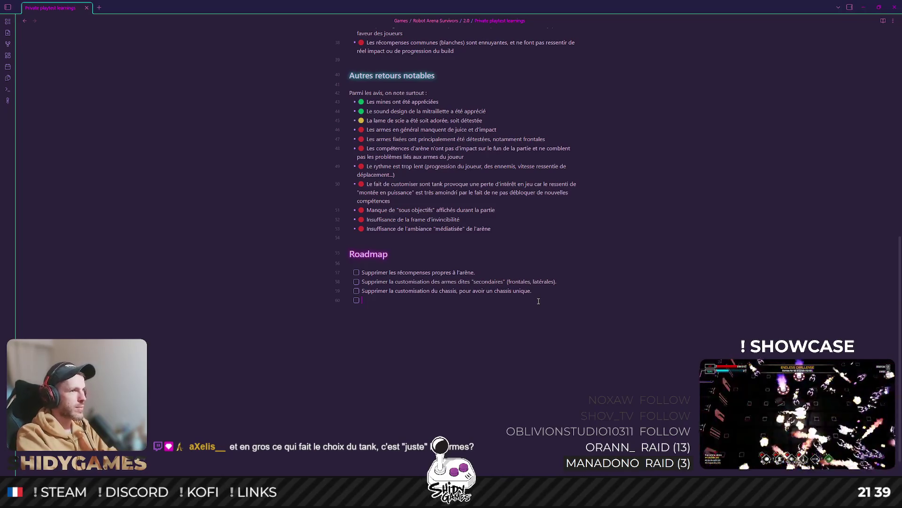
type("Ajouter")
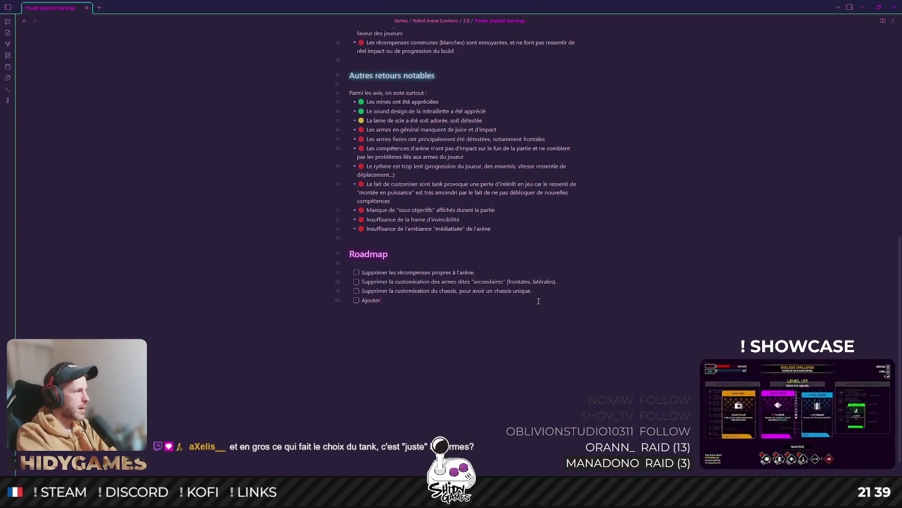
type(" la customisation")
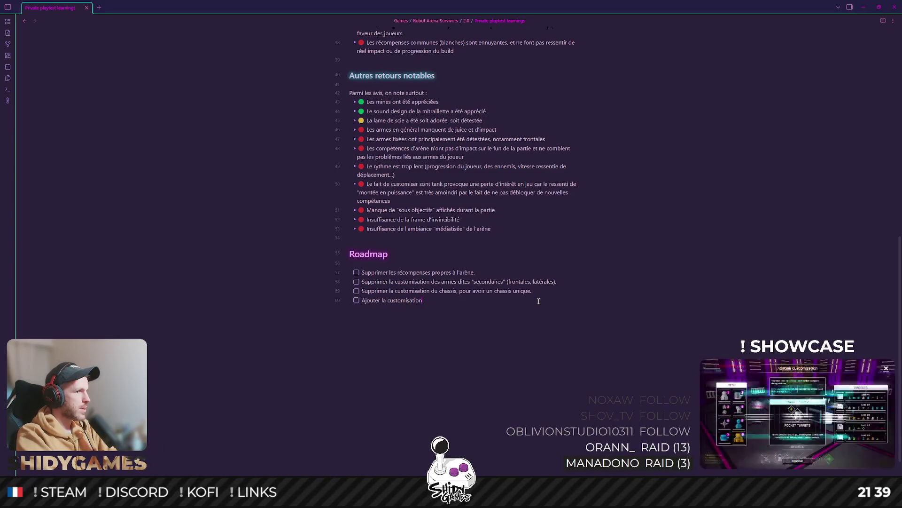
type(" des couleurs du tank.")
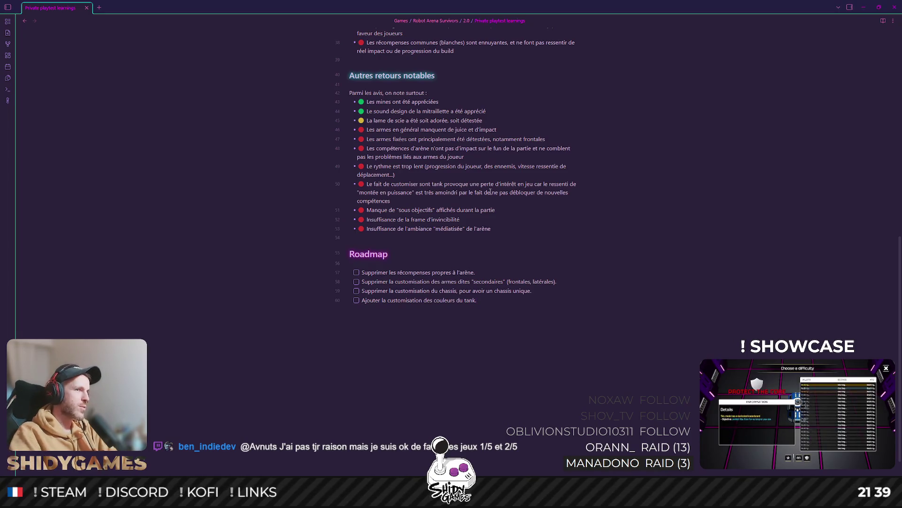
Fix the typo in 'du chassis' and move past 'des chassis' to reword it as the tank's chassis
key("BackSpace")
type("es")
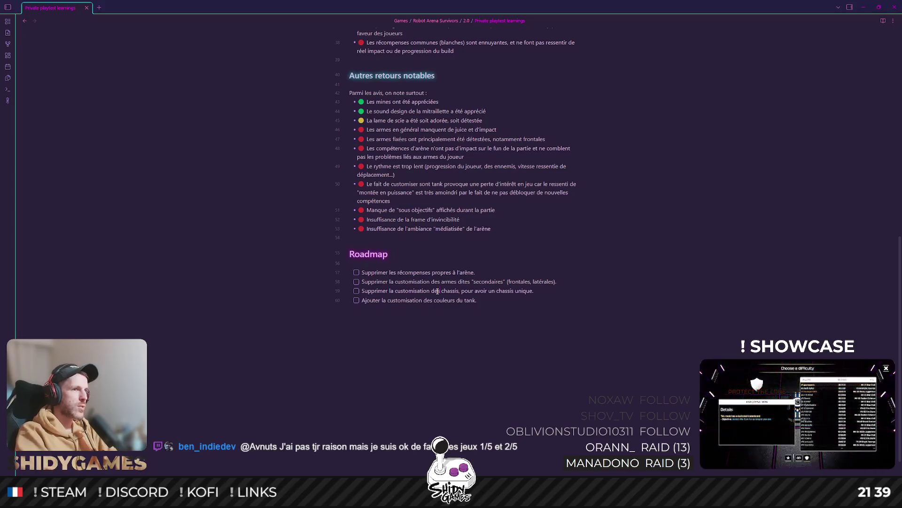
key("ctrl+Right")
type("du tank")
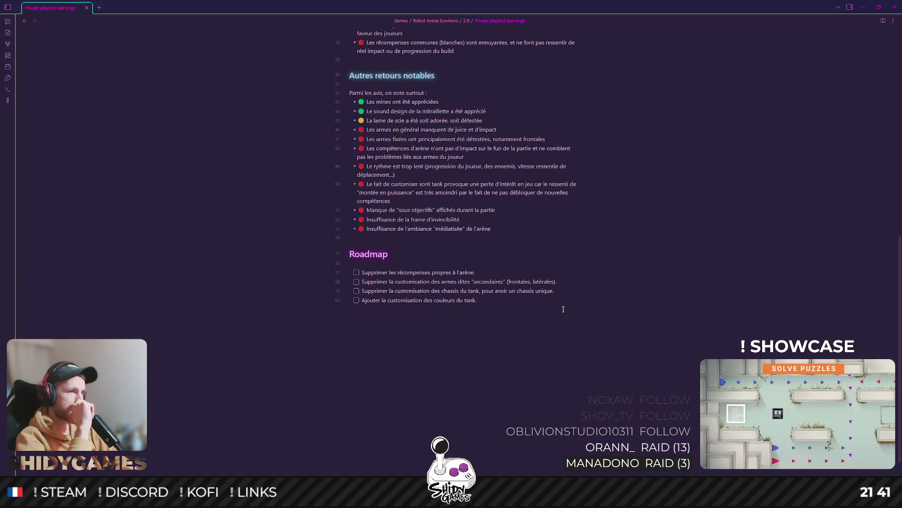
key("Return")
type("Ajoute")
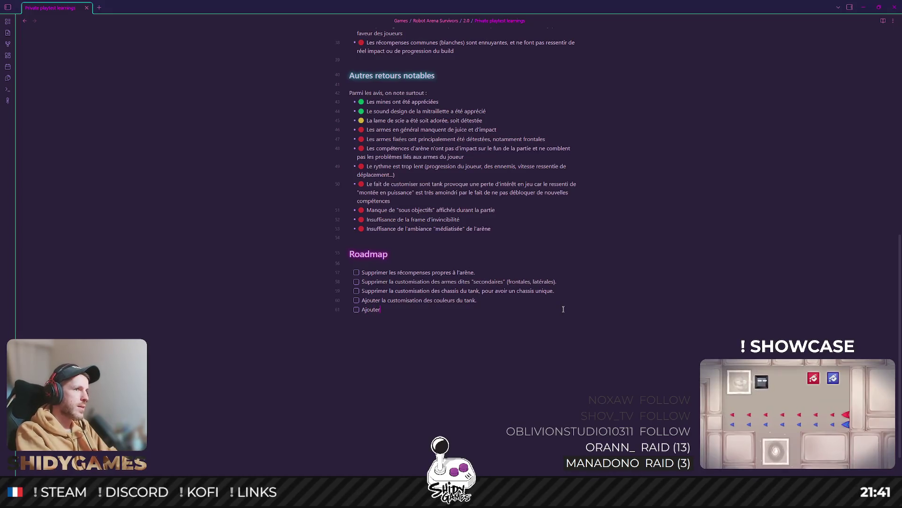
type("r la customisation du chassis")
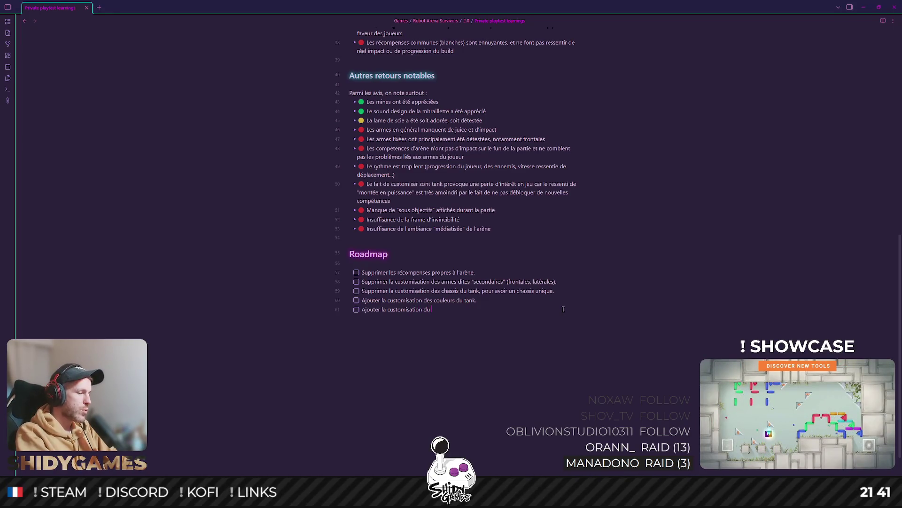
type(".")
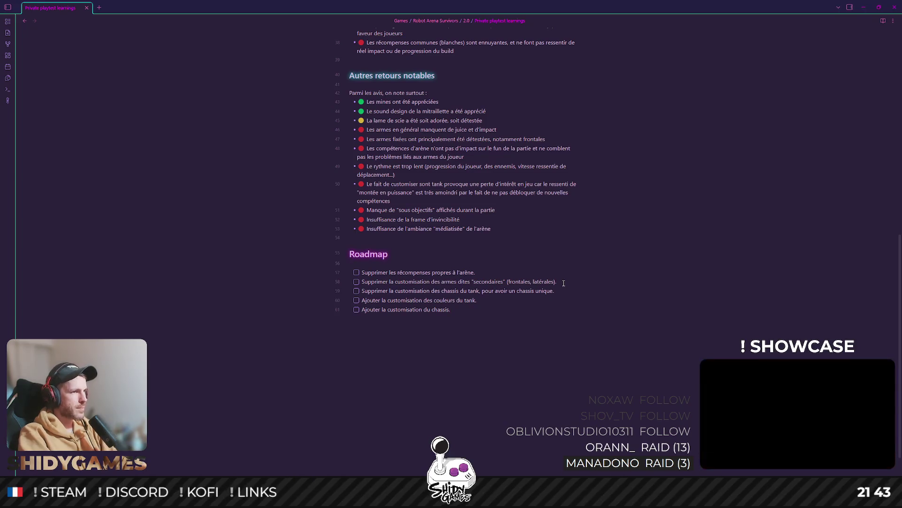
key("Return")
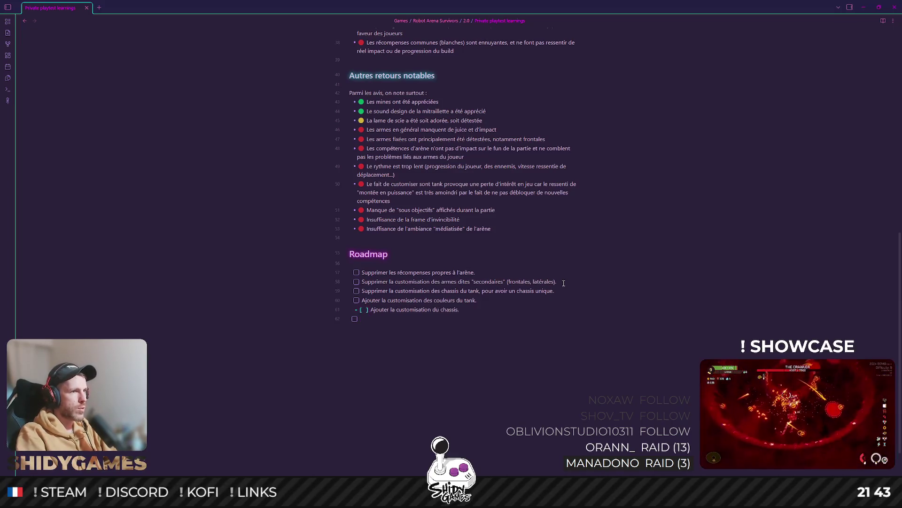
Add then remove an indented empty checklist item below the chassis customisation task
key("Up")
key("Up")
key("Up")
key("Up")
key("Up")
key("Up")
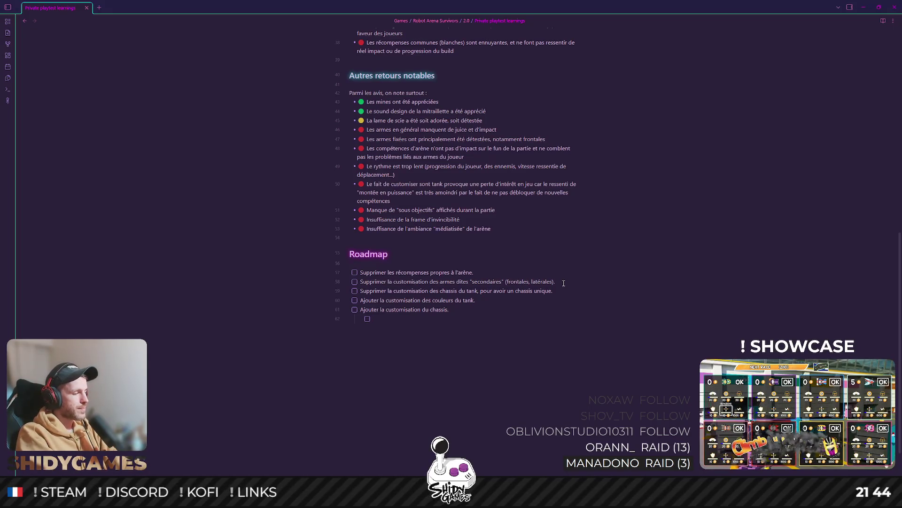
key("BackSpace")
key("BackSpace")
key("BackSpace")
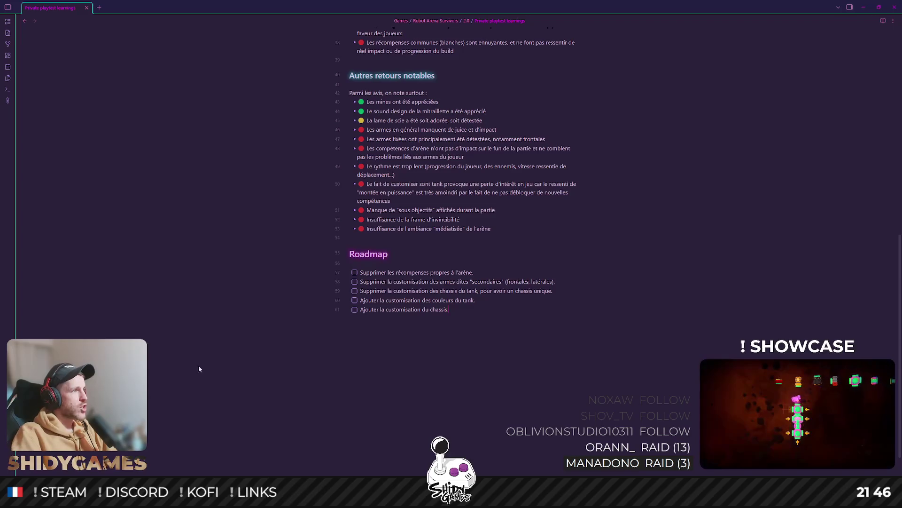
Switch from the notes to the Robot Arena Survivors Steam store page in Chrome
left_click(205, 452)
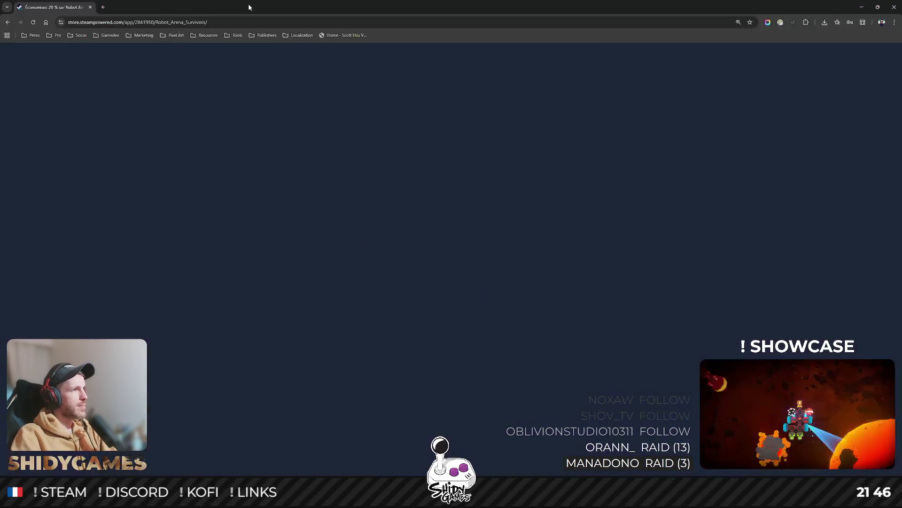
Glance back at the playtest notes, then return to the TerraTech Legion store page
key("alt+Tab")
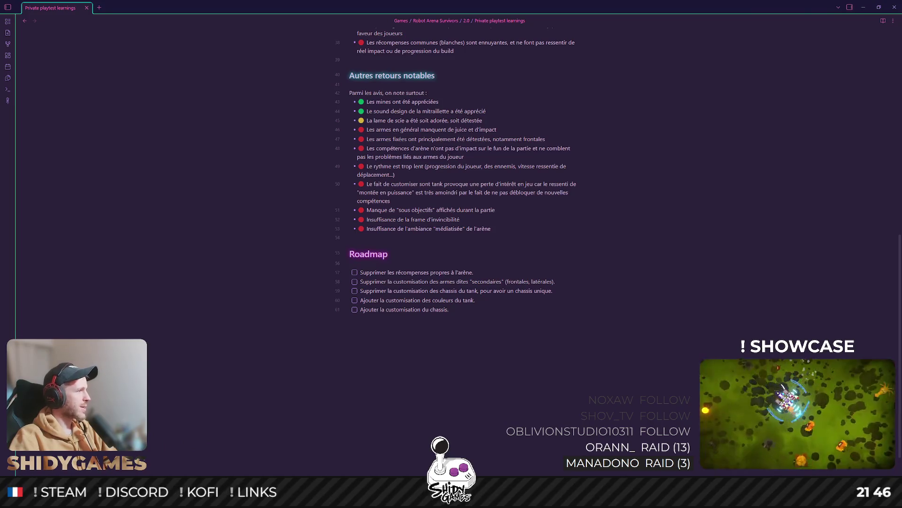
key("alt+Tab")
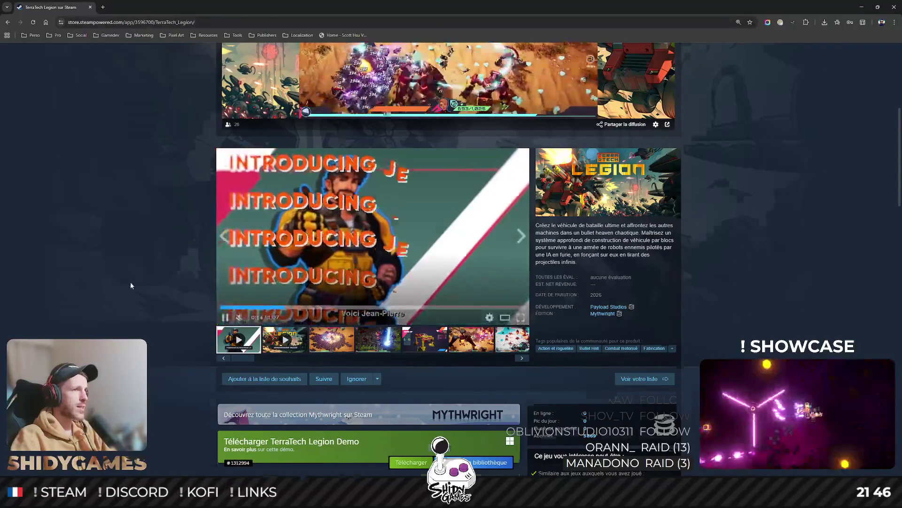
scroll(225, 286, "up", 2)
scroll(225, 286, "down", 2)
scroll(361, 353, "down", 1)
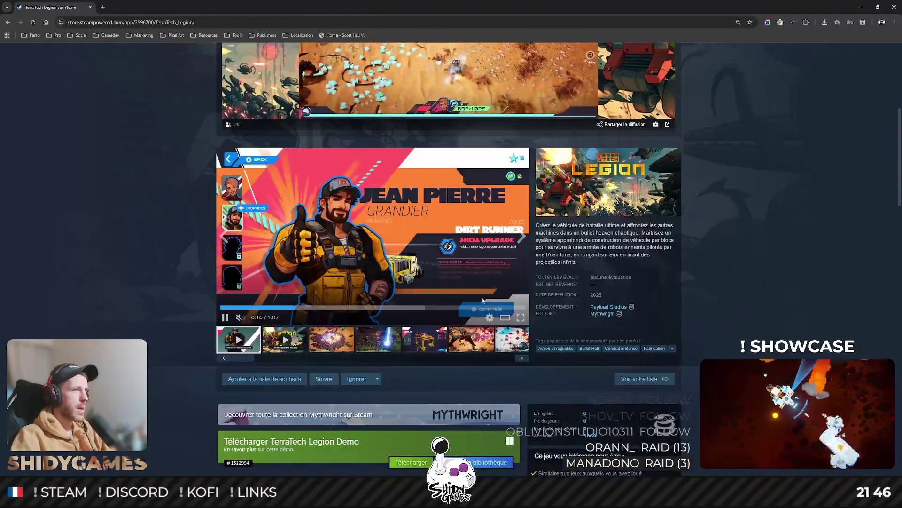
Browse TerraTech Legion screenshots in the viewer up to the Level Up screen, then return to the notes
left_click(332, 339)
left_click(338, 268)
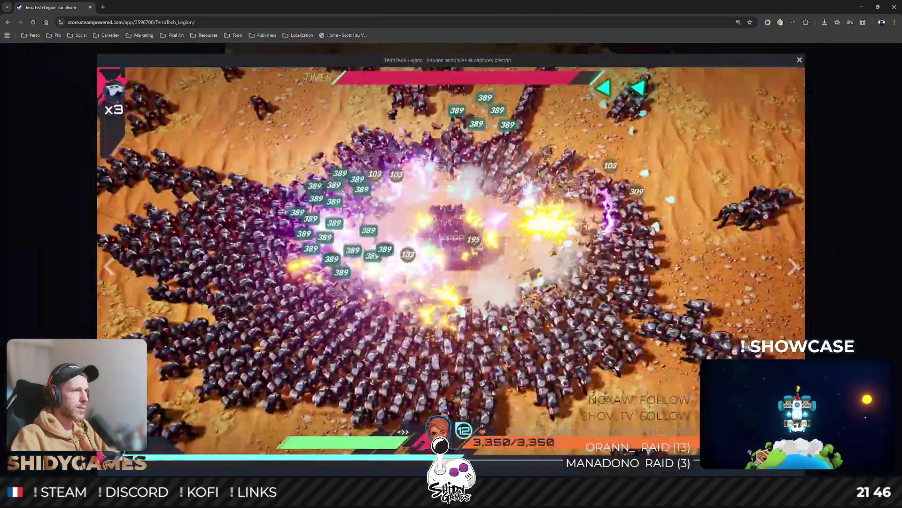
left_click(793, 266)
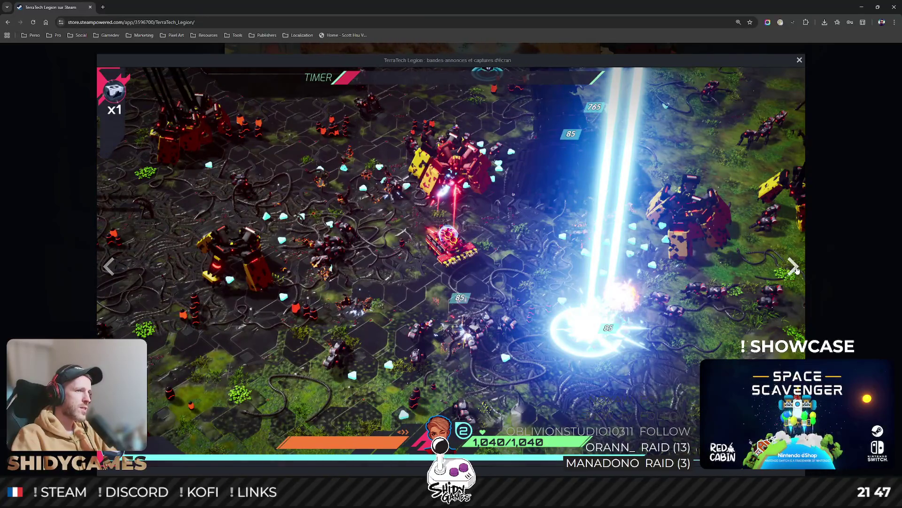
left_click(794, 267)
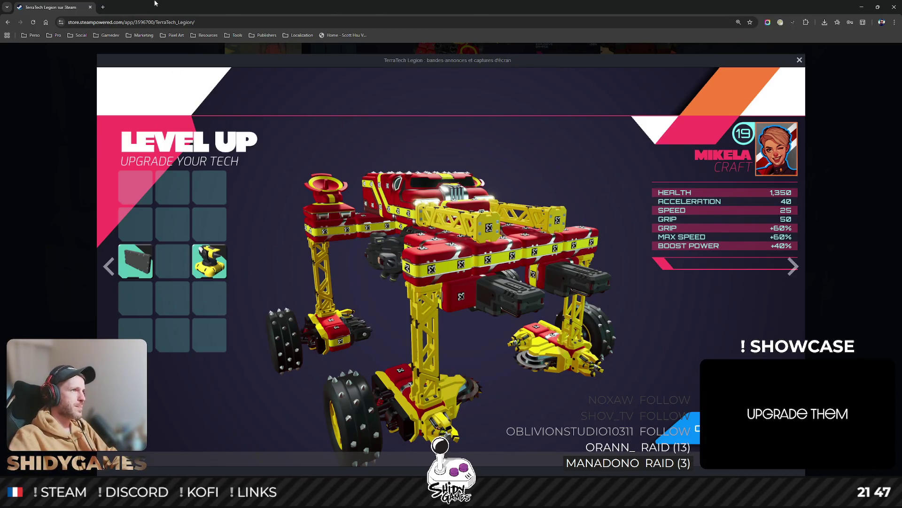
key("alt+Tab")
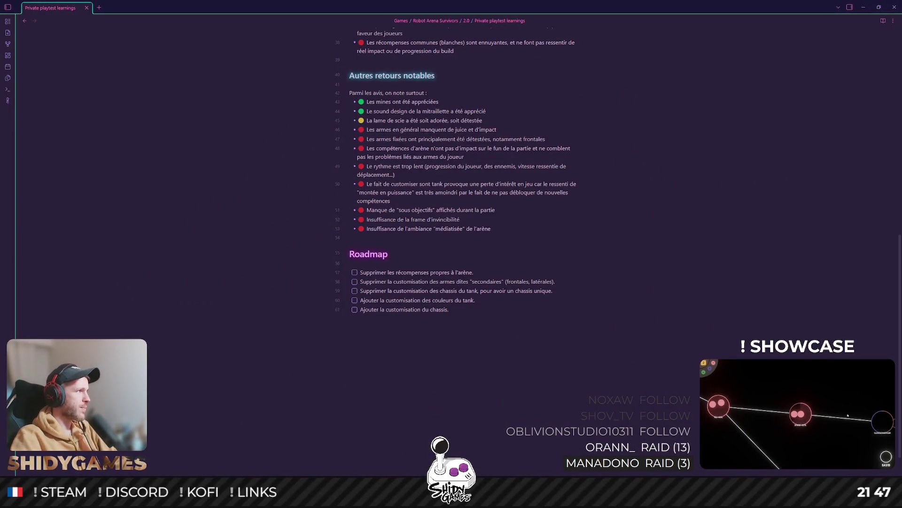
View a Robot Arena Survivors screenshot full-page, check the notes, then switch to the Wanderburg page
key("alt+Tab")
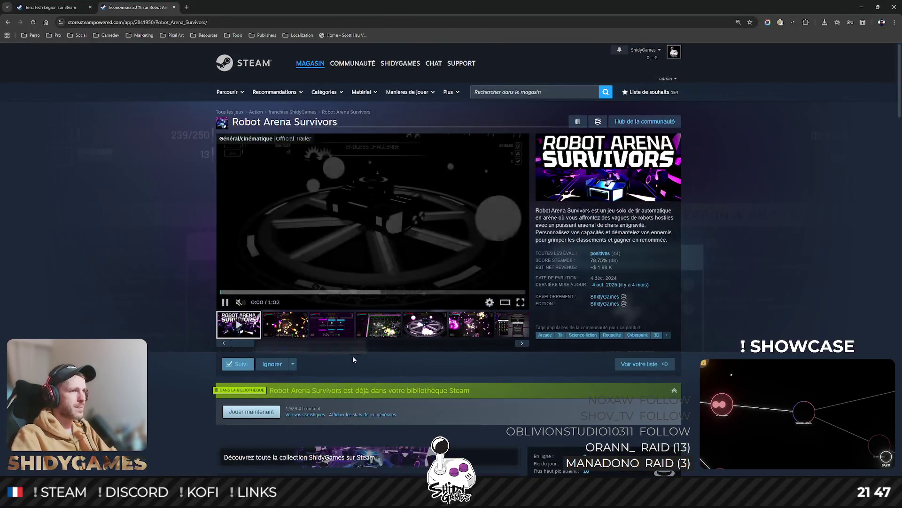
left_click(381, 324)
left_click(374, 211)
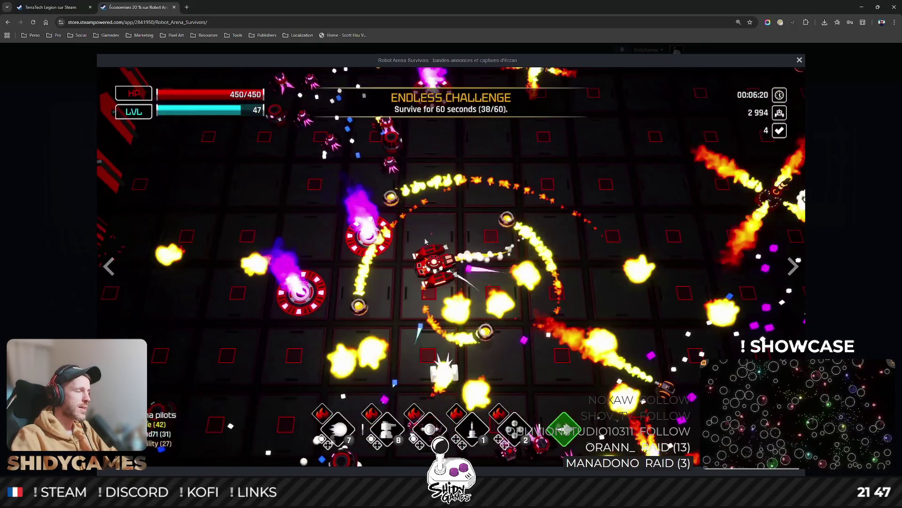
key("alt+Tab")
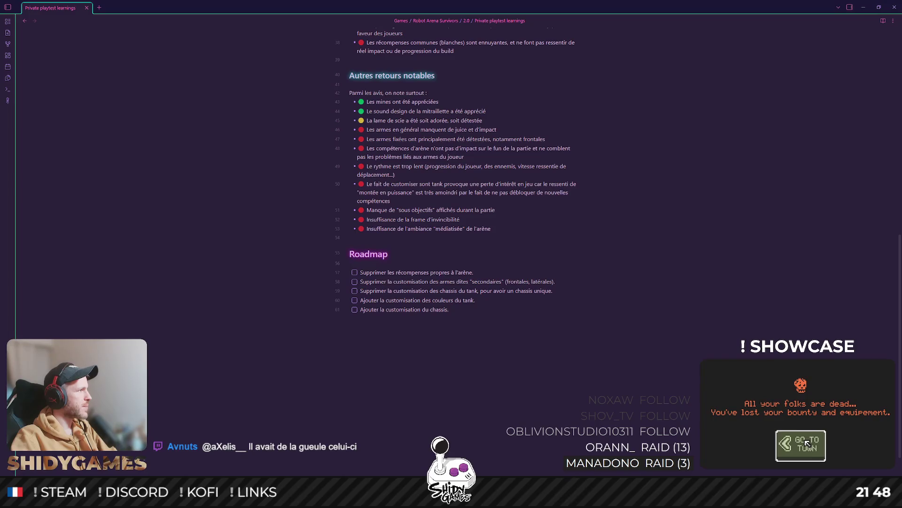
key("alt+Tab")
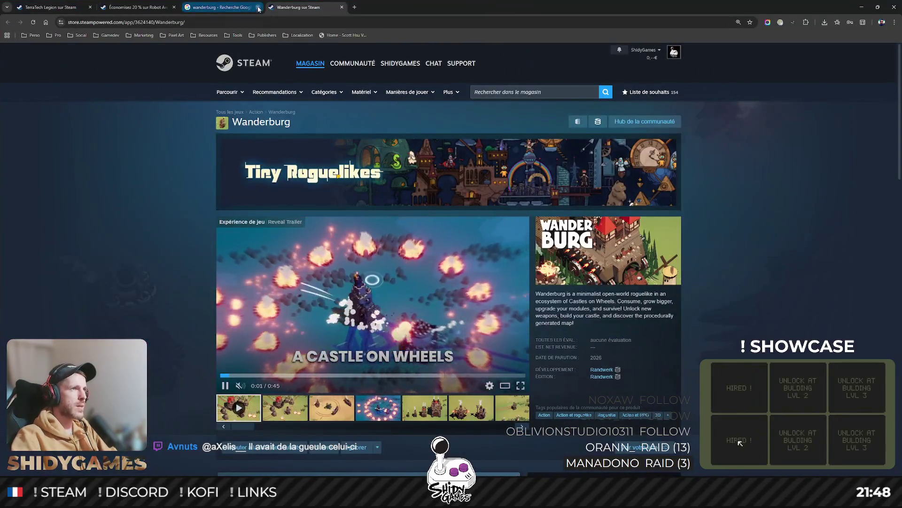
Close the Wanderburg Google results and view Wanderburg screenshots up to the blue battle scene
left_click(259, 7)
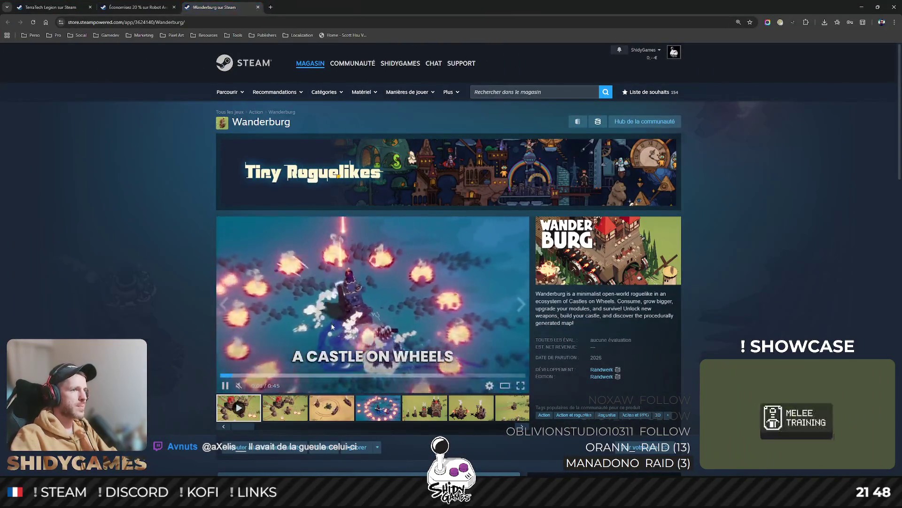
left_click(284, 409)
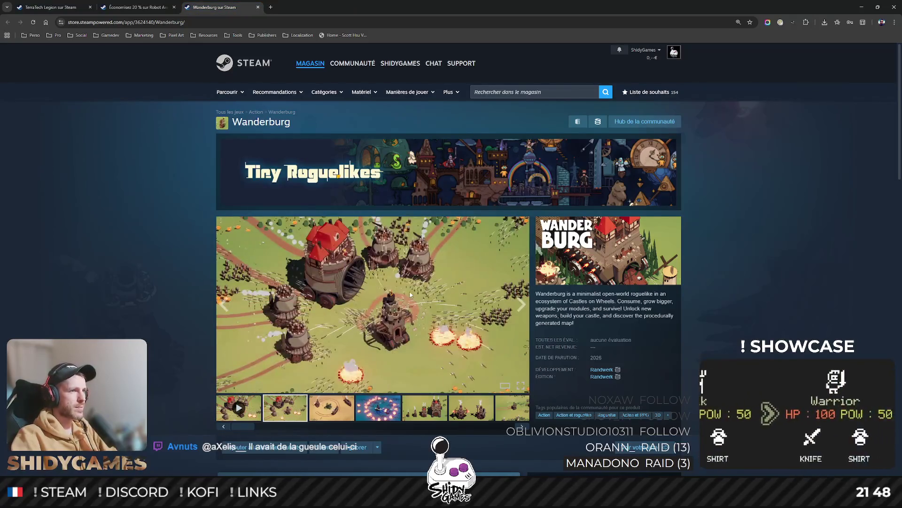
left_click(374, 318)
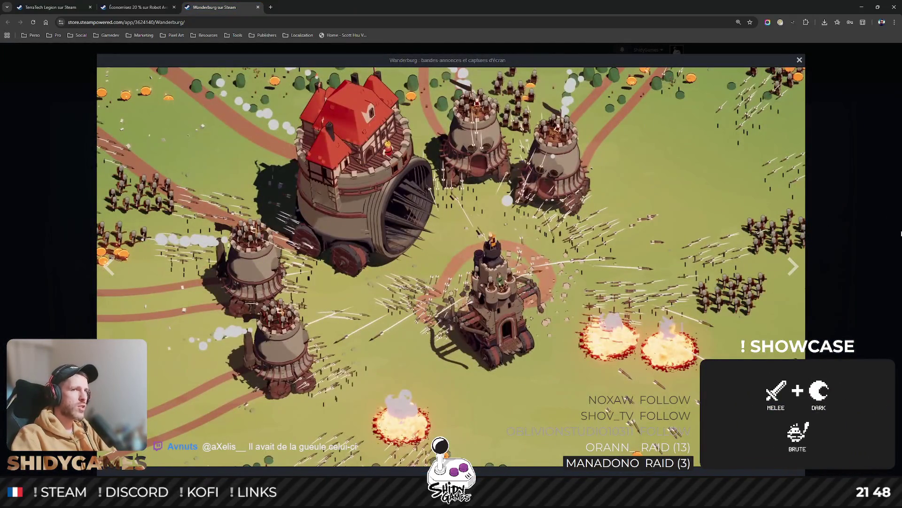
left_click(792, 270)
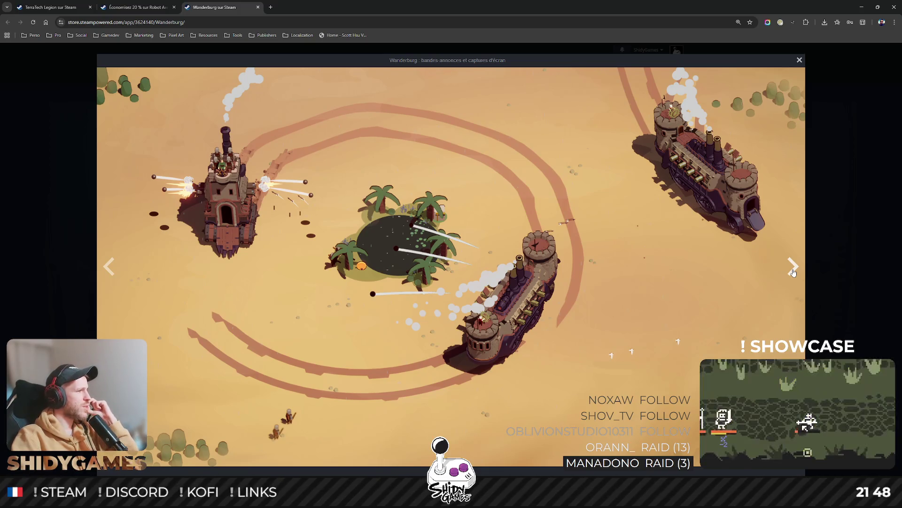
left_click(792, 269)
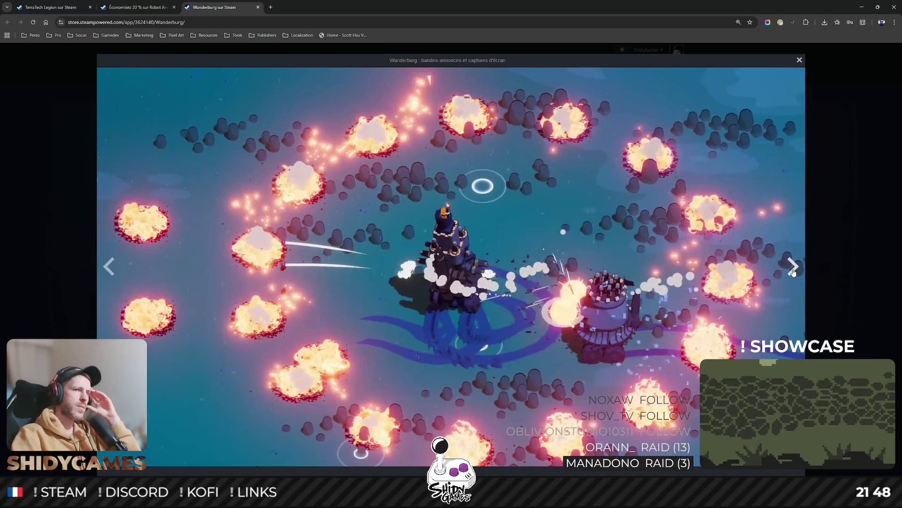
Continue through the fortress, armed towers and battlefield screenshots, then return to the TerraTech Legion tab
left_click(793, 270)
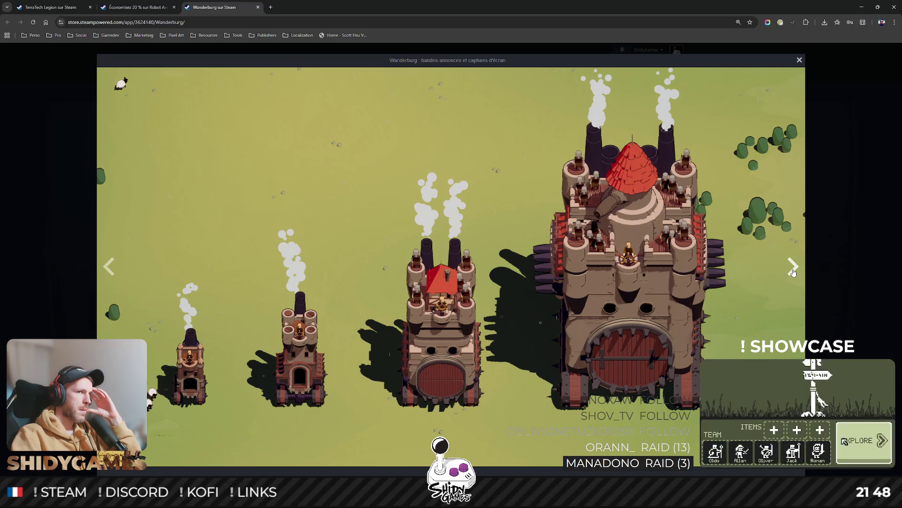
left_click(793, 270)
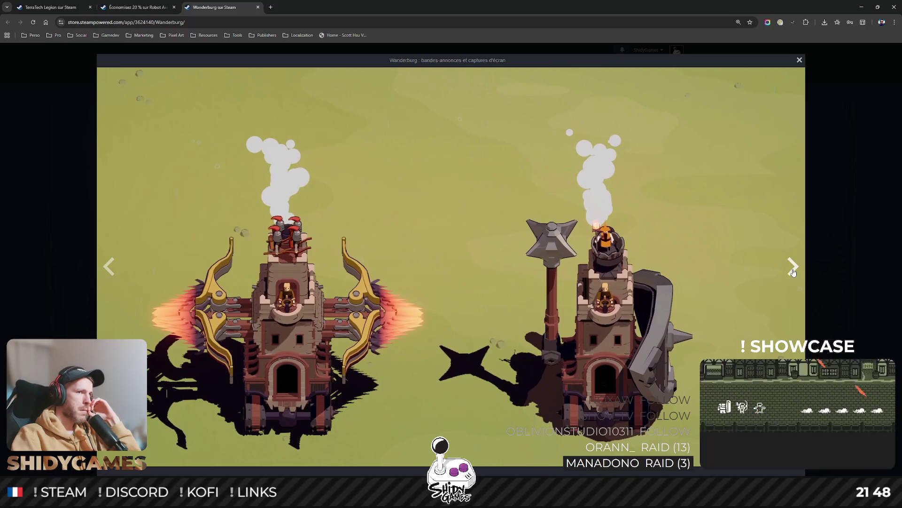
left_click(792, 270)
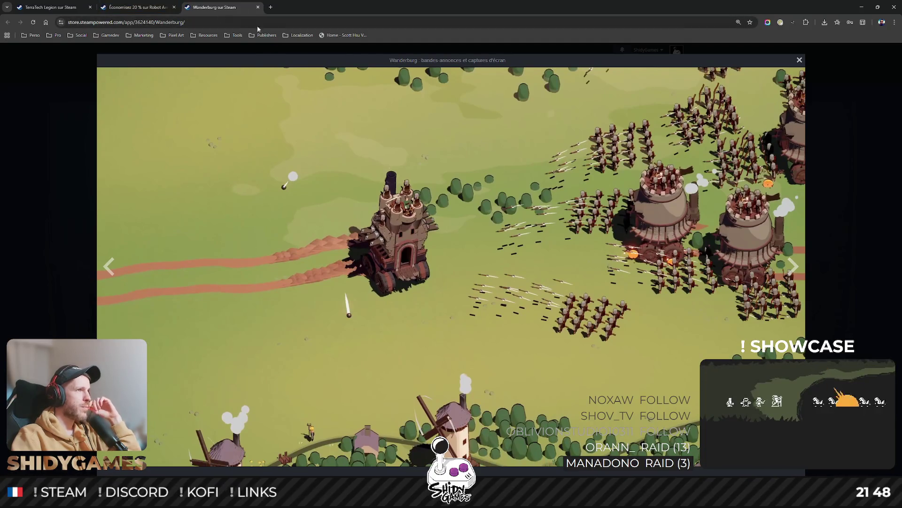
left_click(80, 5)
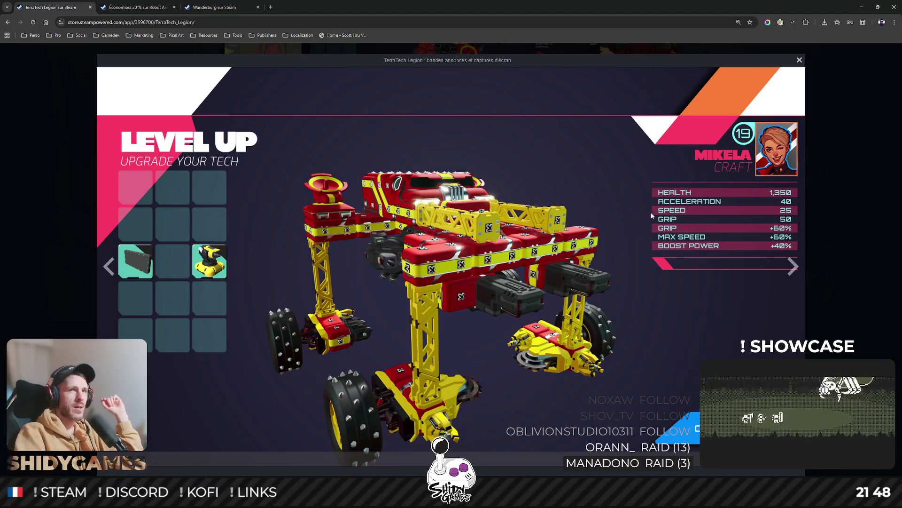
View two more TerraTech Legion battle screenshots, close the viewer, and come back after checking the notes
left_click(790, 266)
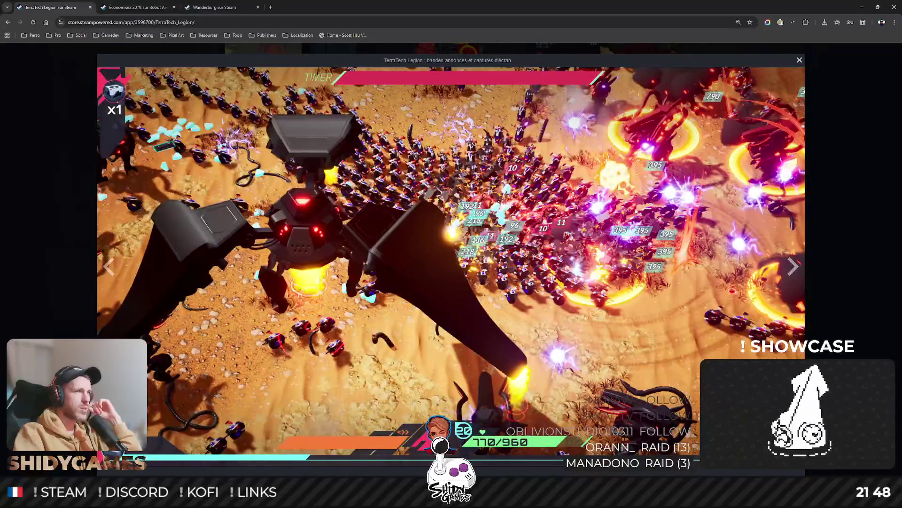
left_click(792, 266)
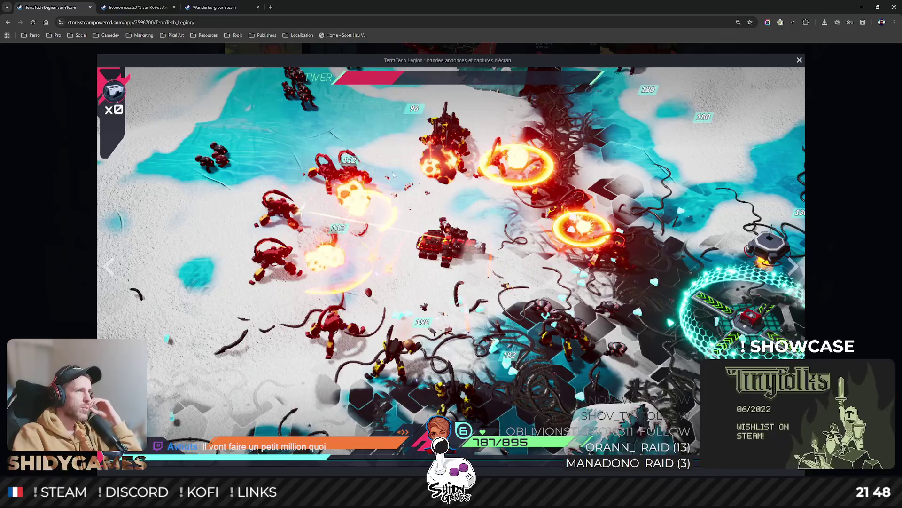
left_click(831, 128)
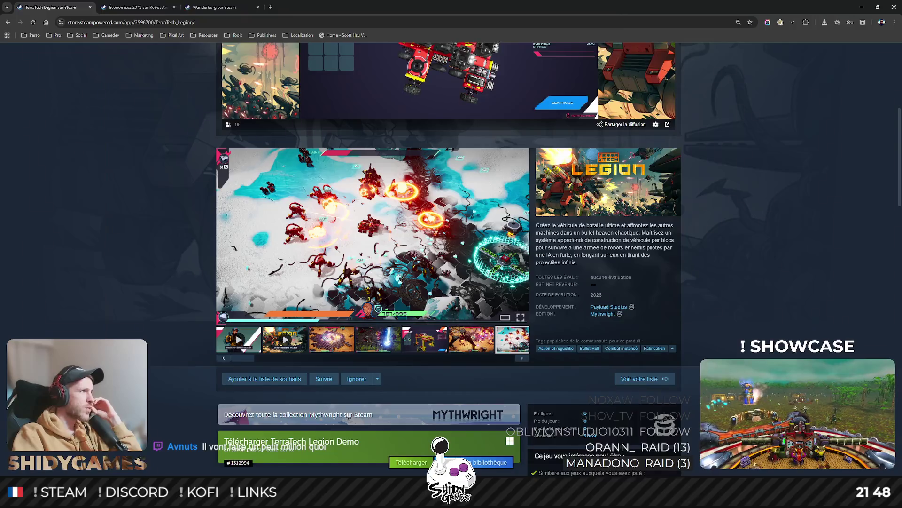
key("alt+Tab")
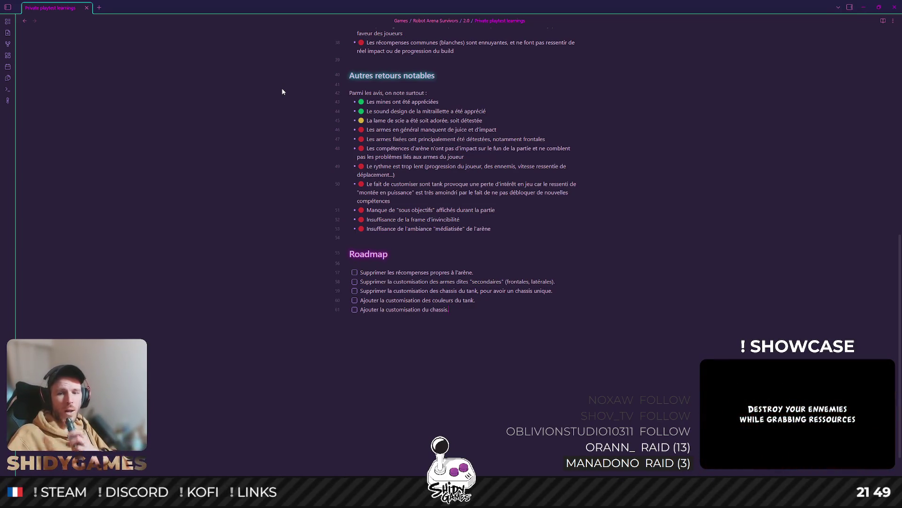
key("alt+Tab")
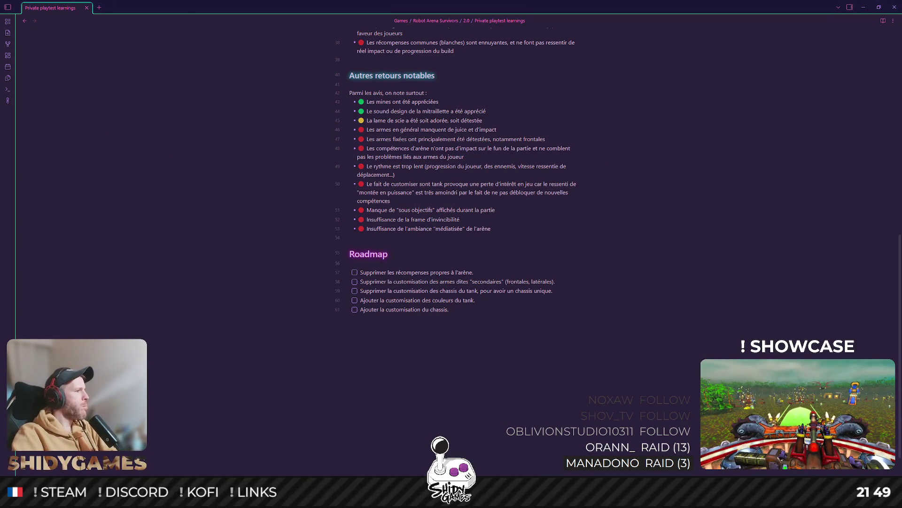
key("alt+Tab")
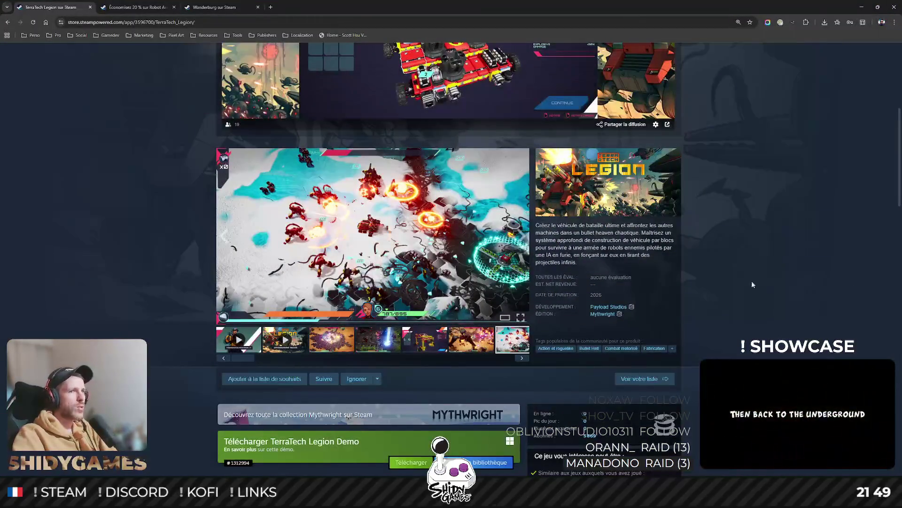
scroll(752, 284, "down", 1)
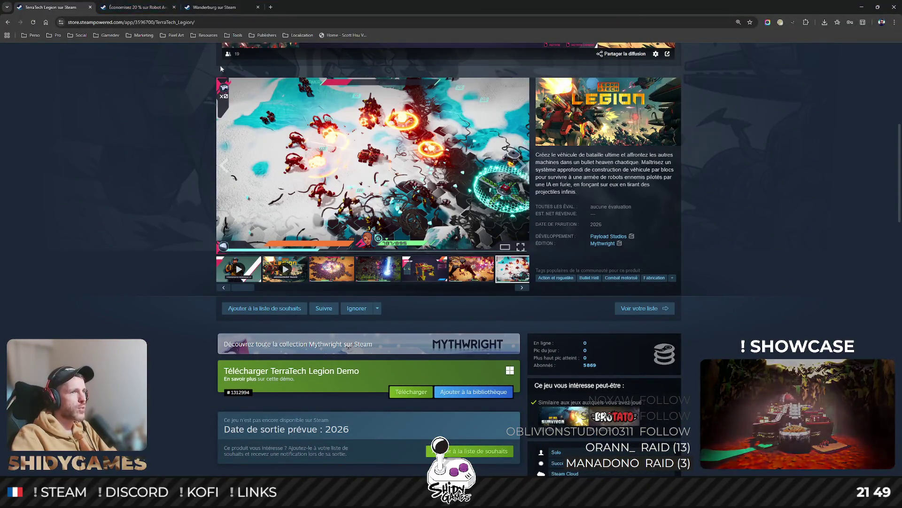
Reorder the Robot Arena Survivors tab first, reach Wanderburg and close its trailer viewer
left_click_drag(137, 7, 52, 4)
key("ctrl+Tab")
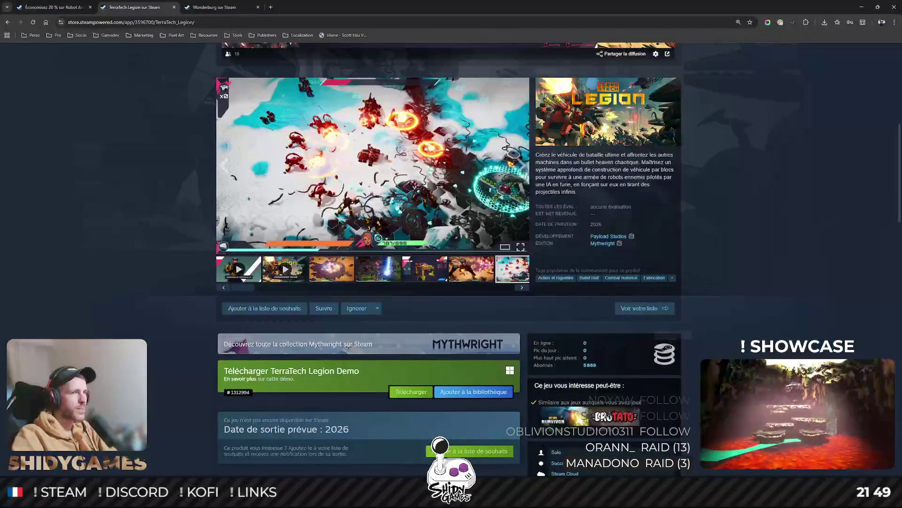
key("ctrl+Tab")
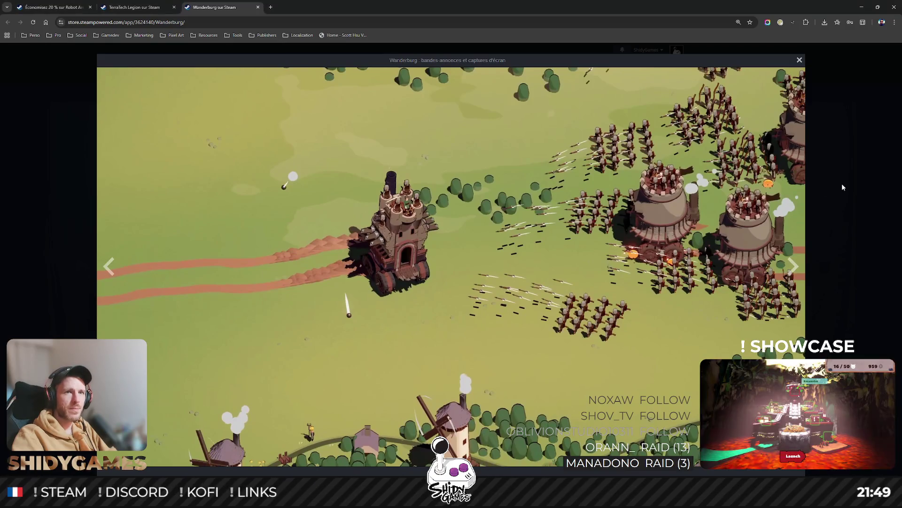
left_click(842, 183)
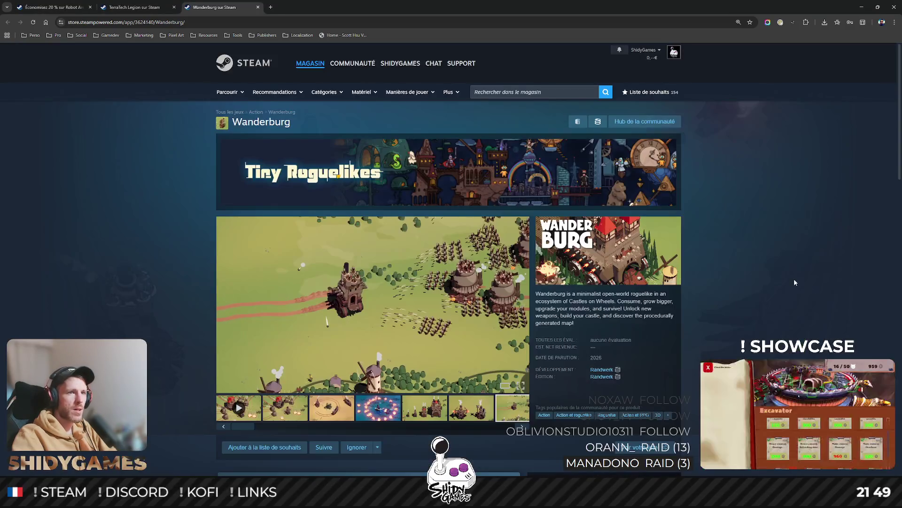
scroll(650, 320, "down", 1)
scroll(677, 308, "up", 1)
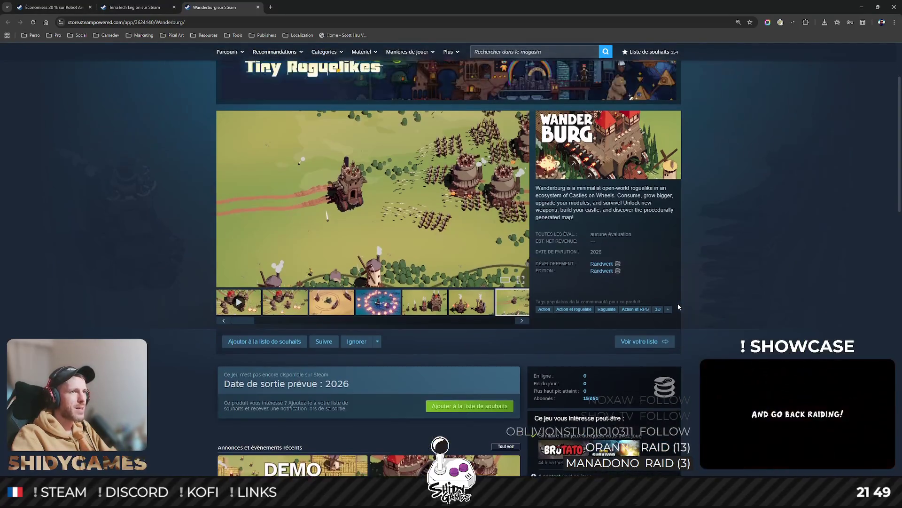
scroll(678, 303, "up", 1)
scroll(678, 303, "down", 1)
mouse_move(373, 198)
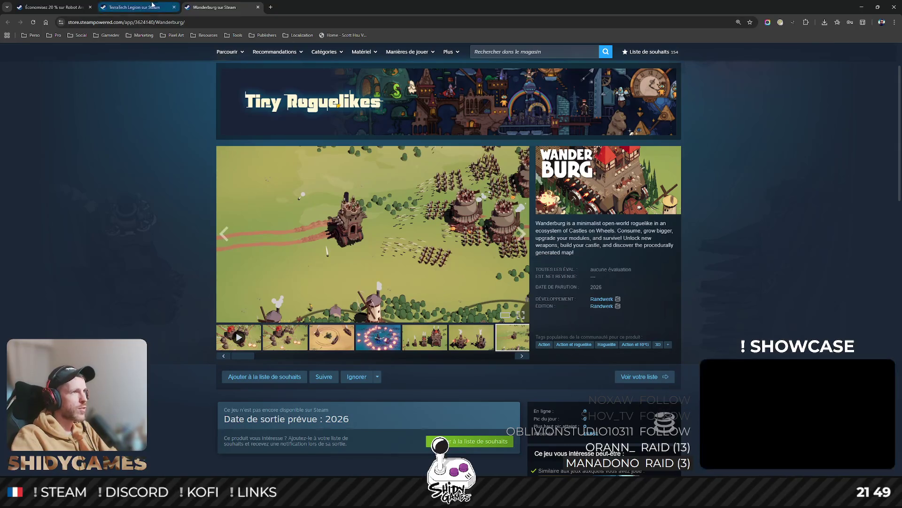
Compare the TerraTech Legion and Wanderburg pages, then open TerraTech Legion's Development Update article
key("ctrl+shift+Tab")
scroll(712, 254, "up", 1)
scroll(718, 253, "down", 3)
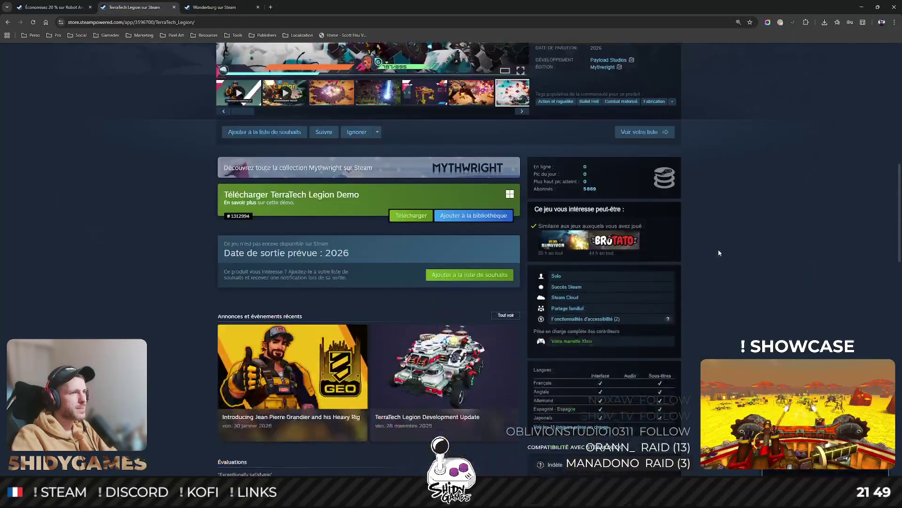
scroll(315, 259, "down", 3)
scroll(315, 258, "up", 4)
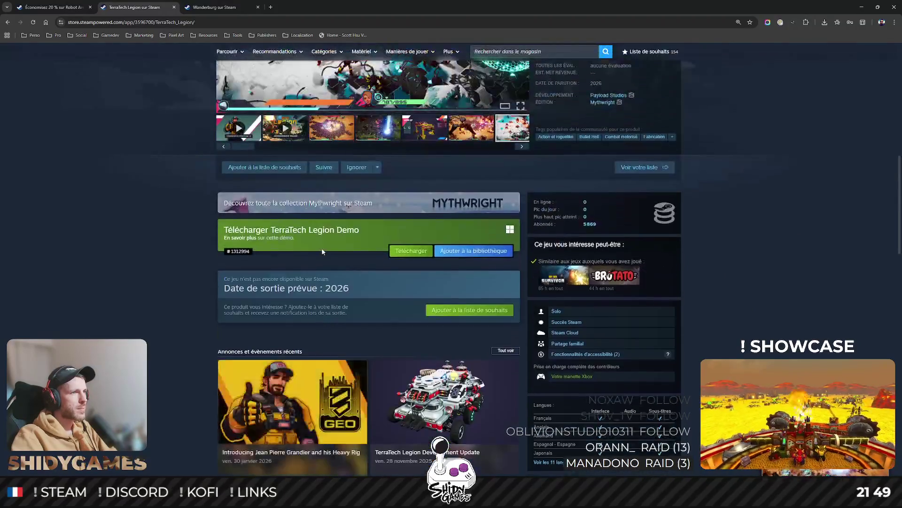
left_click(220, 9)
scroll(338, 206, "down", 4)
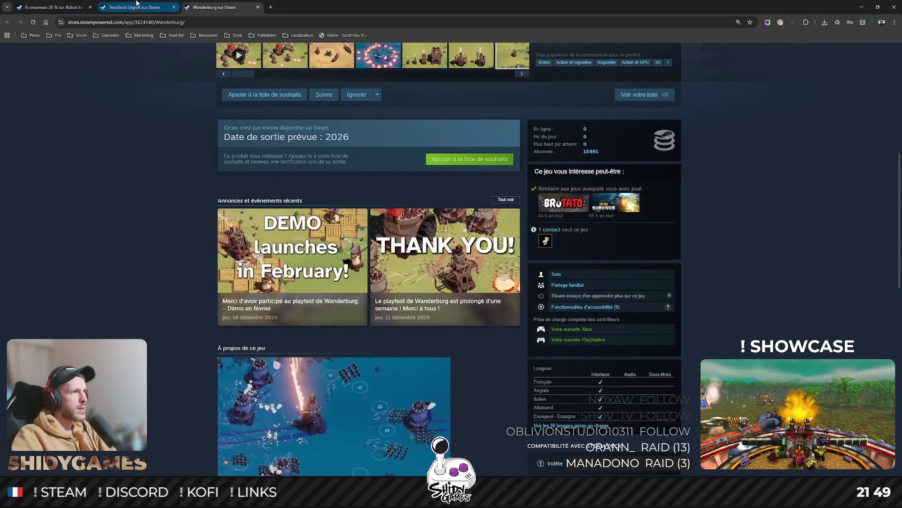
scroll(294, 315, "up", 1)
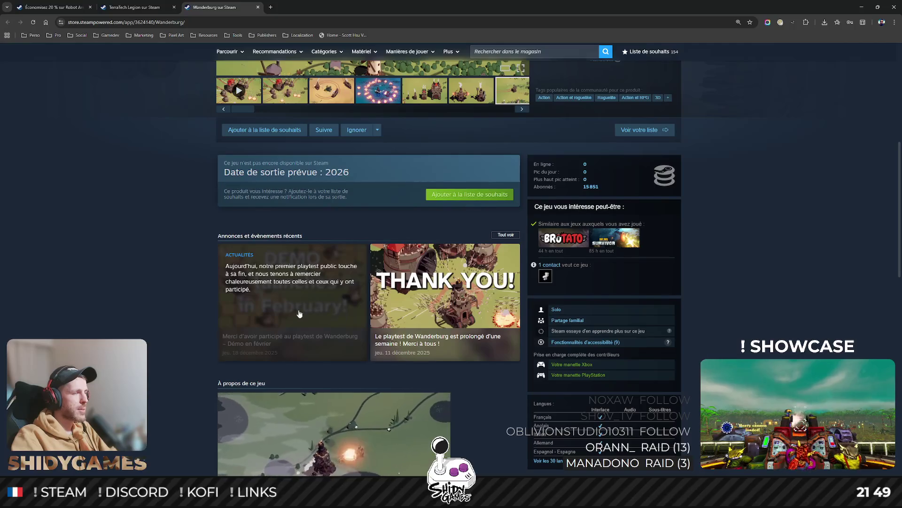
left_click(139, 7)
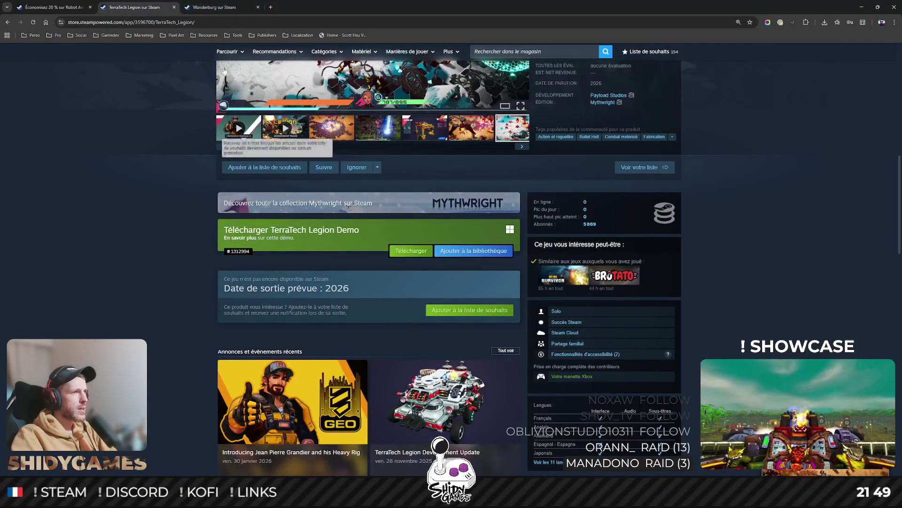
left_click(212, 7)
left_click(138, 8)
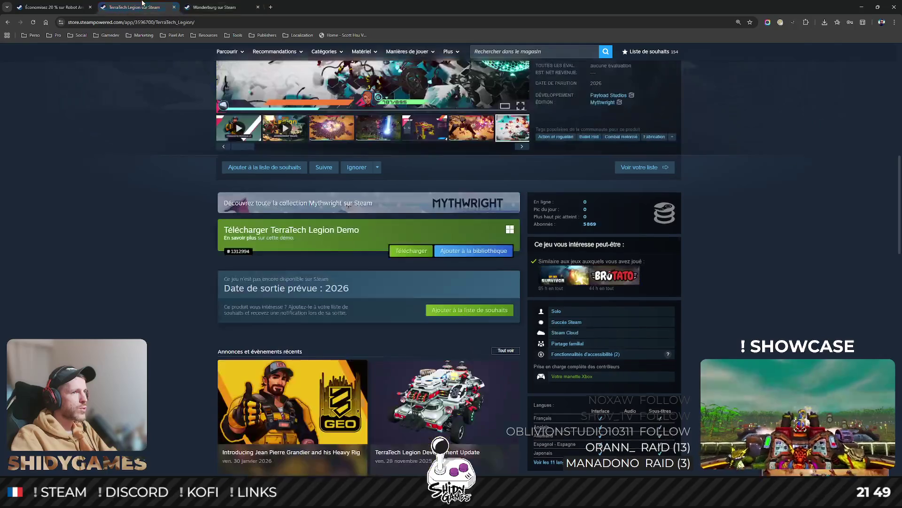
scroll(186, 195, "down", 2)
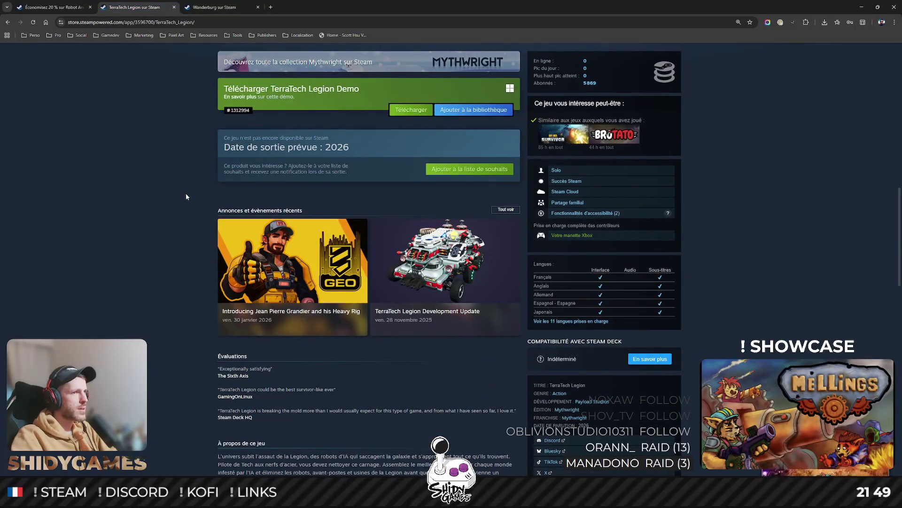
left_click(423, 275)
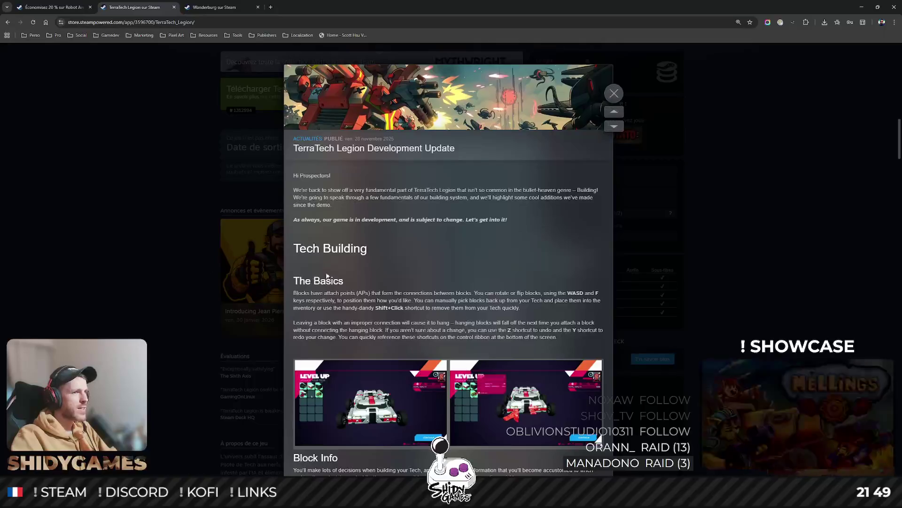
scroll(384, 267, "down", 2)
scroll(337, 127, "down", 2)
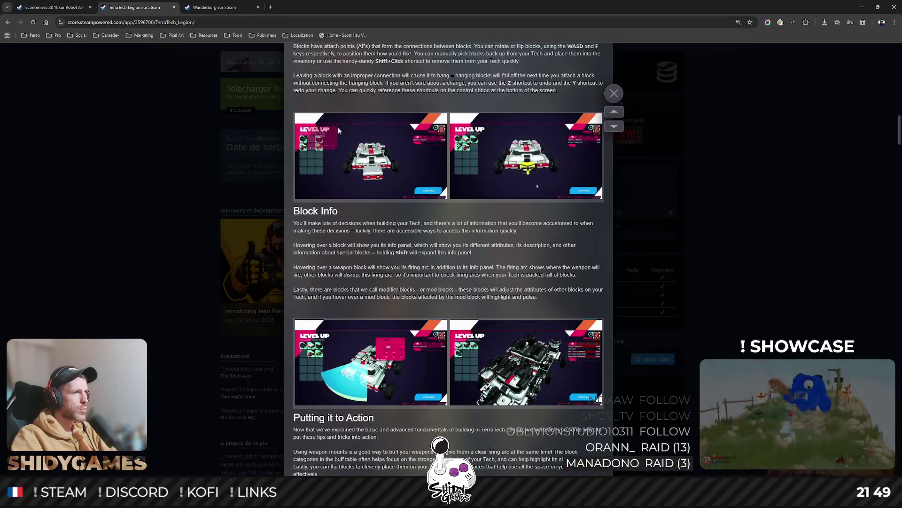
scroll(337, 125, "up", 2)
scroll(547, 159, "down", 2)
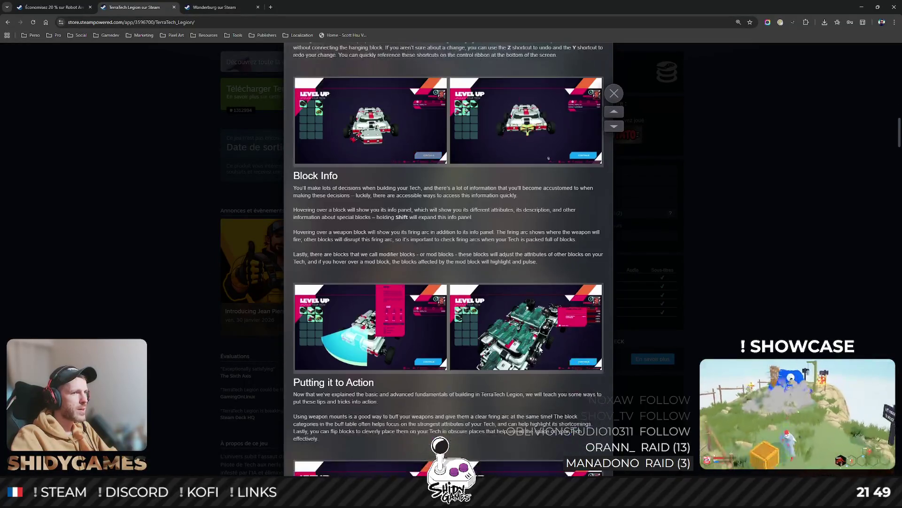
scroll(311, 294, "down", 1)
Close the Development Update article and switch back to the Obsidian playtest note
left_click(209, 217)
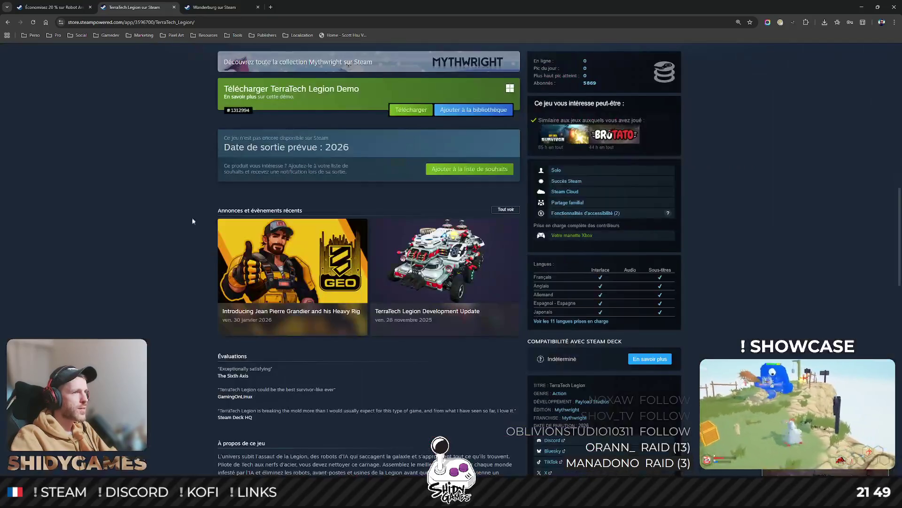
scroll(162, 219, "up", 1)
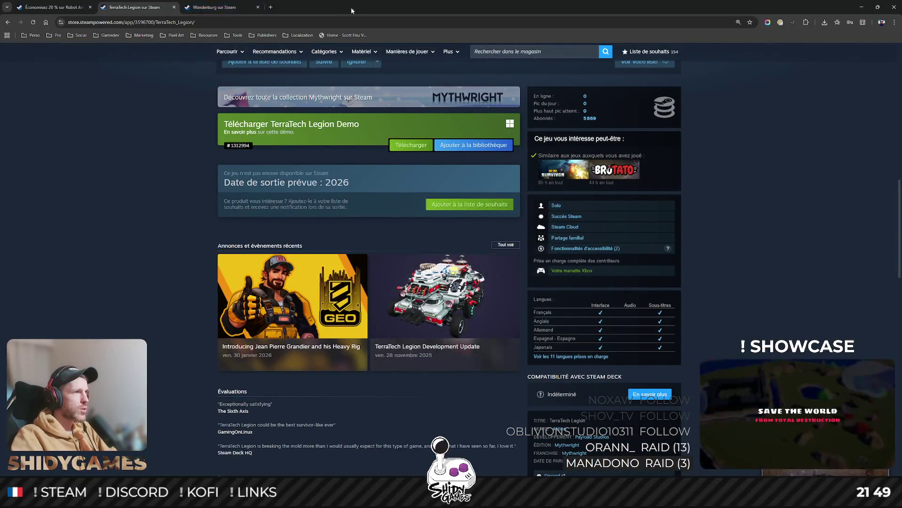
key("alt+Tab")
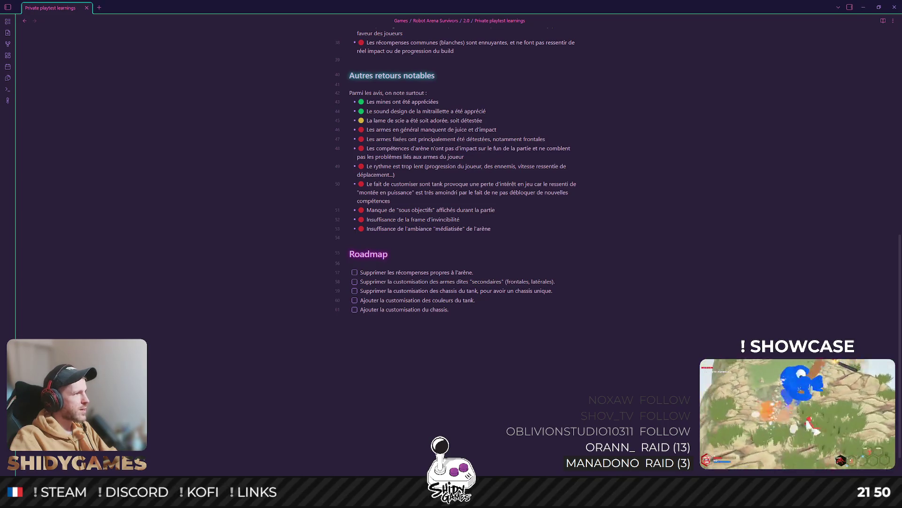
Switch to the browser with the Crossout Steam page and maximize it
key("alt+Tab")
key("super+Up")
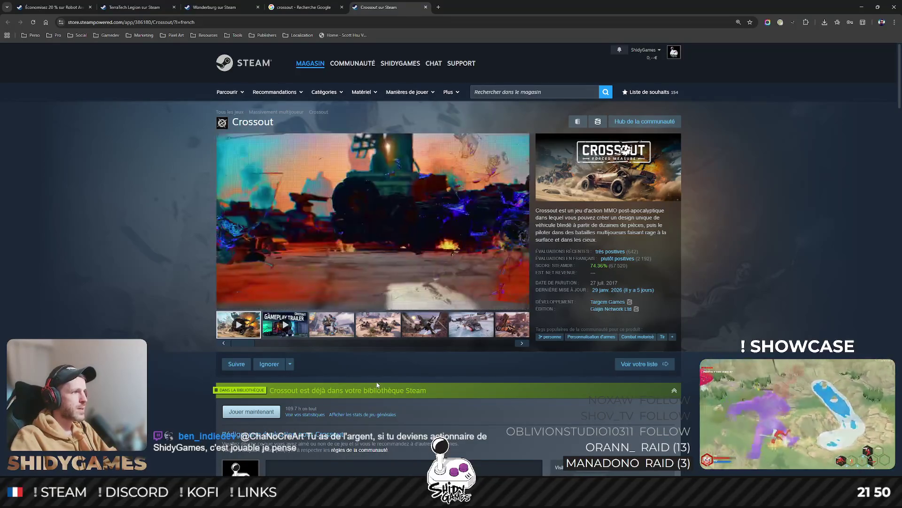
View Crossout's screenshots full-size from the mech shot through the red spider-mech, then return to Obsidian
left_click(333, 332)
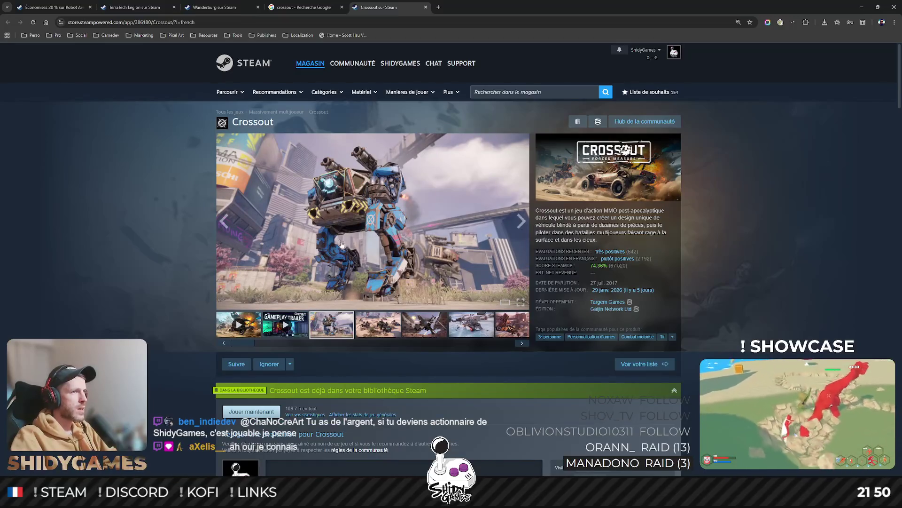
left_click(409, 239)
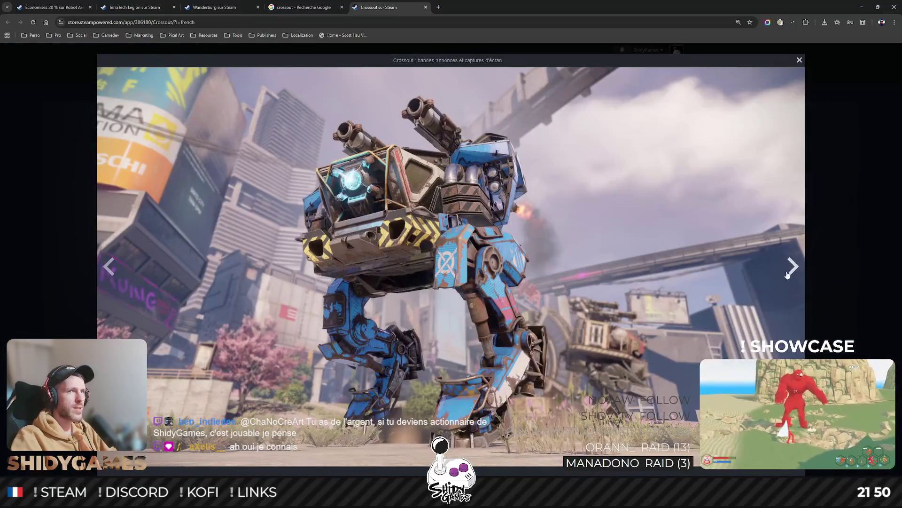
left_click(790, 272)
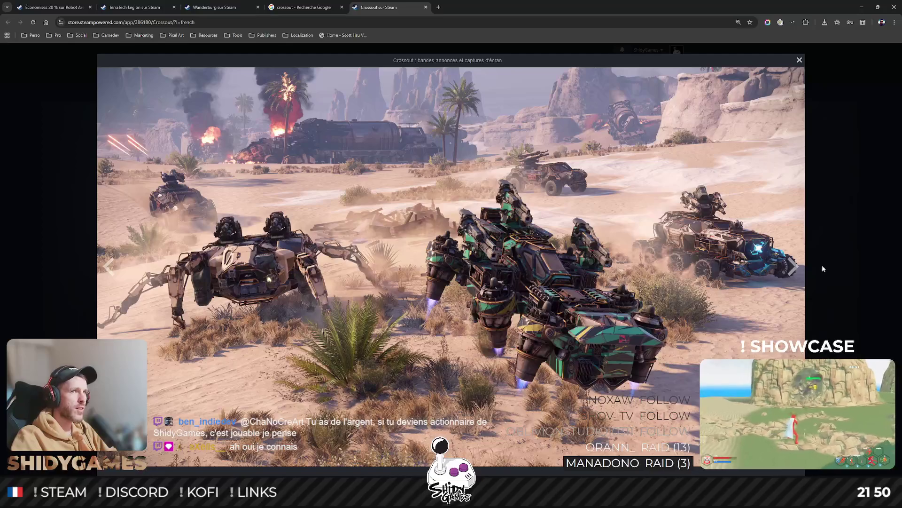
left_click(790, 267)
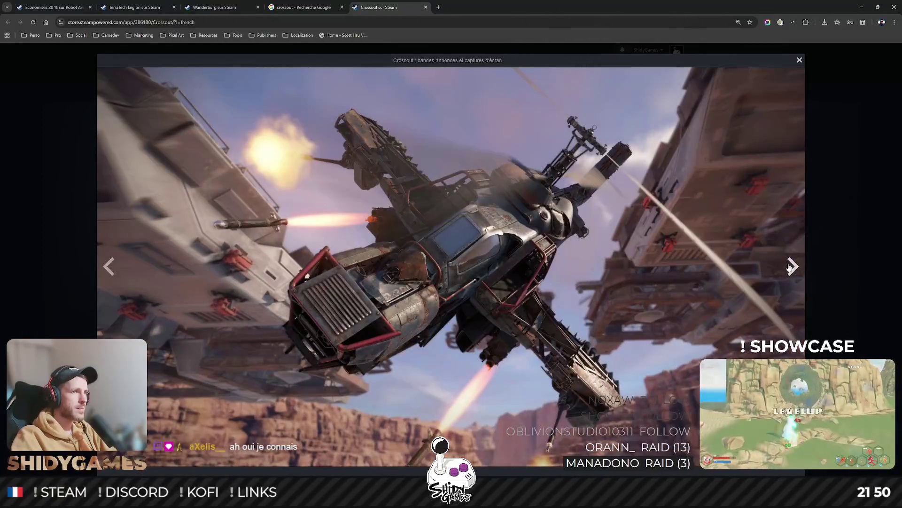
left_click(789, 266)
left_click(790, 266)
left_click(790, 267)
left_click(790, 267)
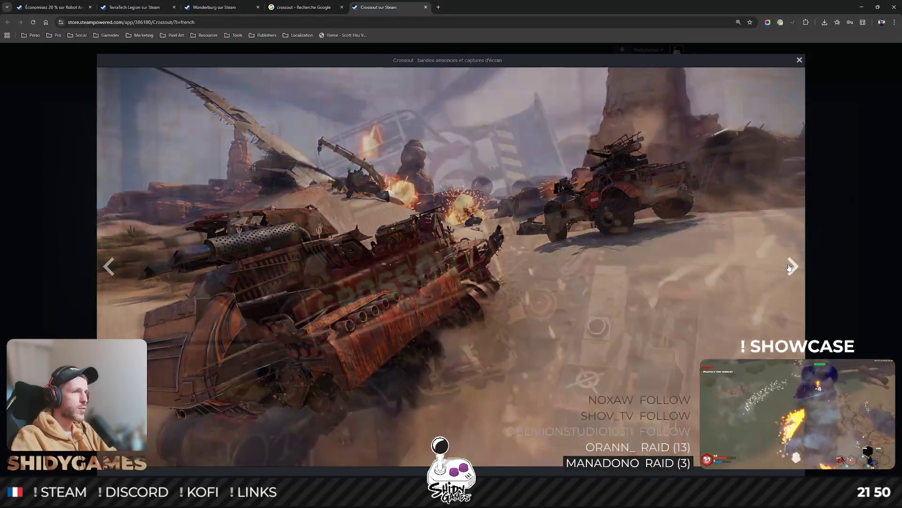
left_click(790, 266)
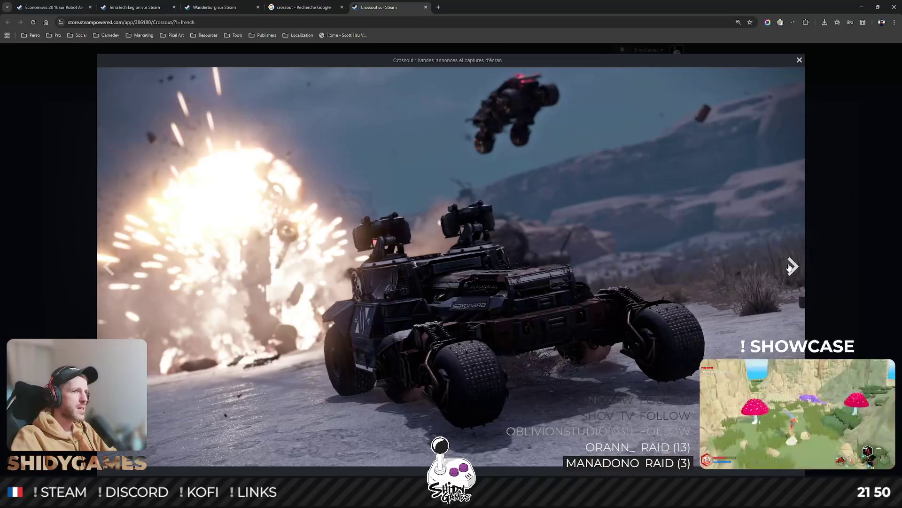
left_click(789, 266)
left_click(790, 266)
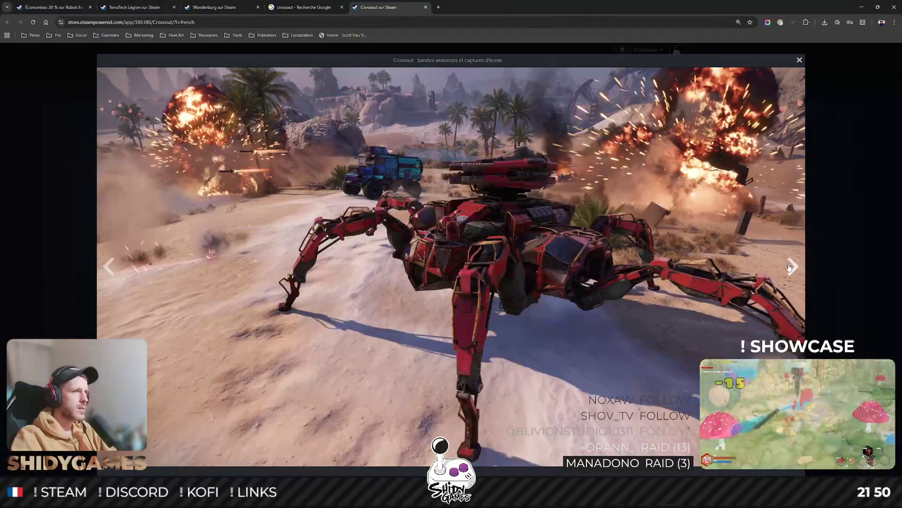
key("alt+Tab")
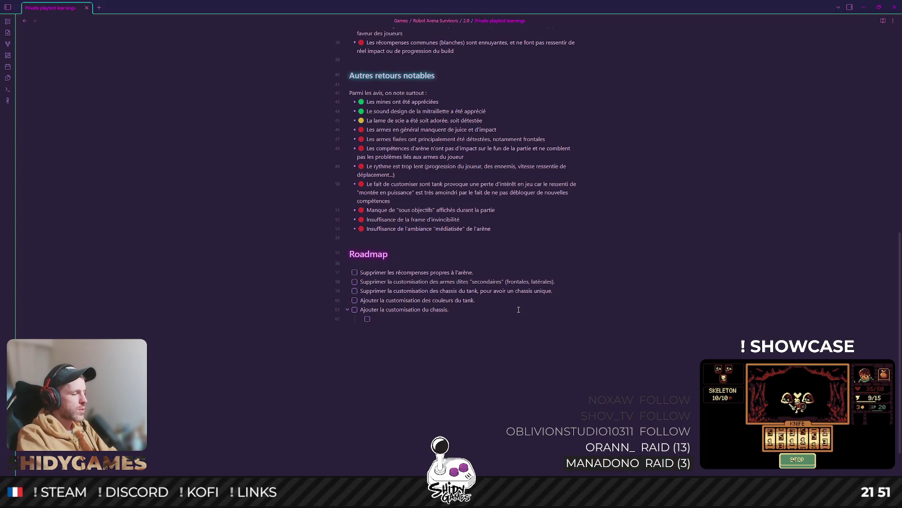
type("e customai")
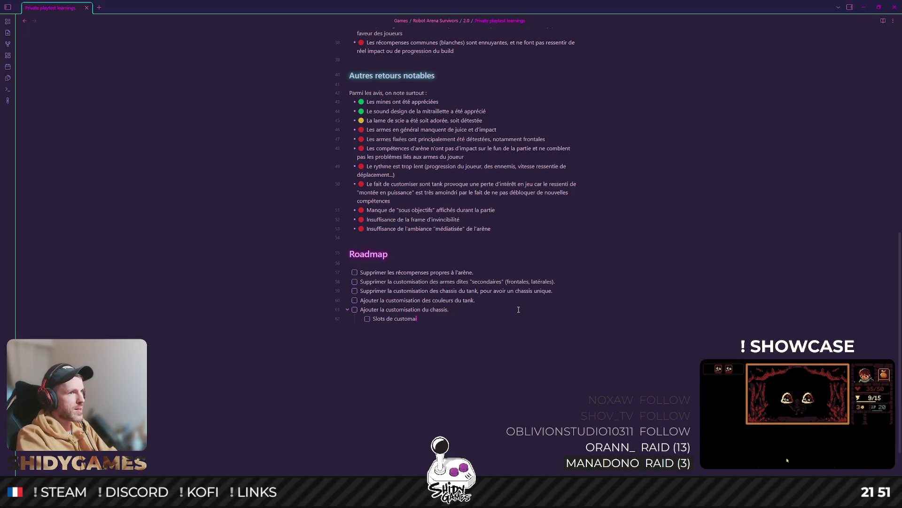
Clear the unfinished sub-item line under the chassis customisation task
key("BackSpace")
key("BackSpace")
key("BackSpace")
key("BackSpace")
key("BackSpace")
key("BackSpace")
key("BackSpace")
key("BackSpace")
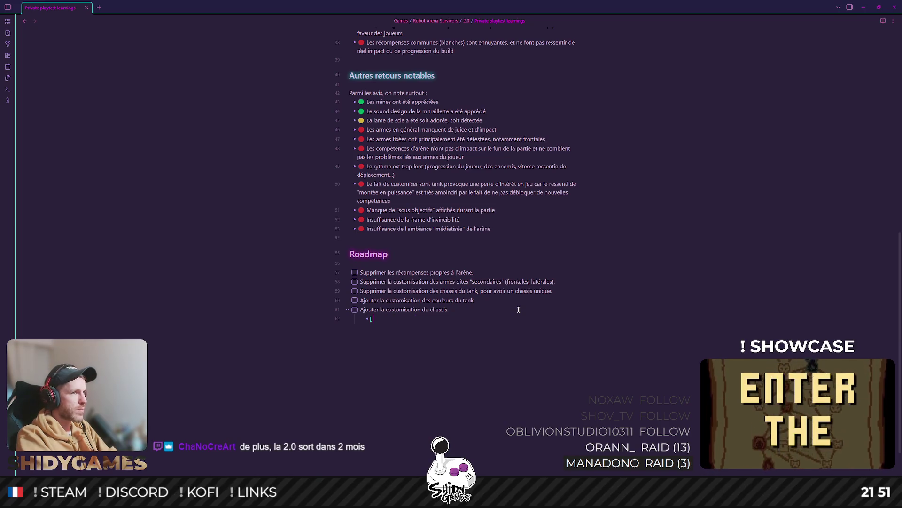
key("BackSpace")
key("BackSpace")
key("BackSpace")
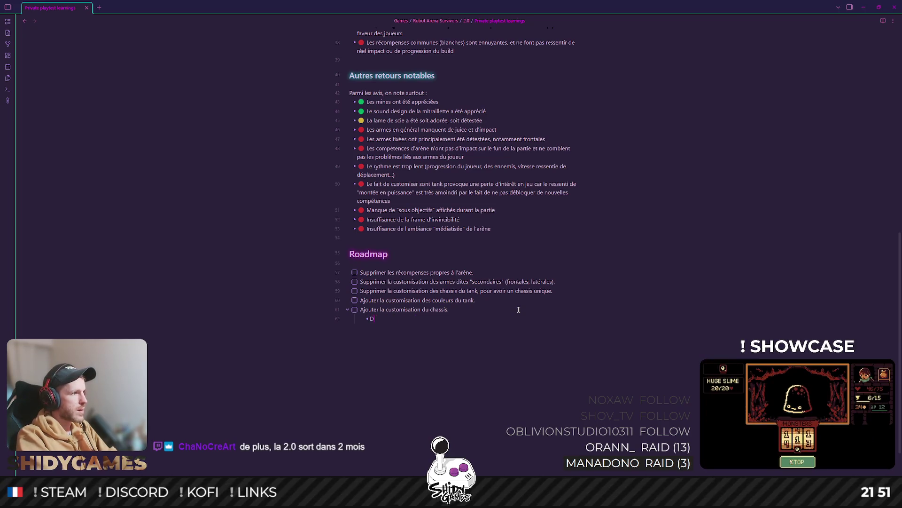
type("Des slots de")
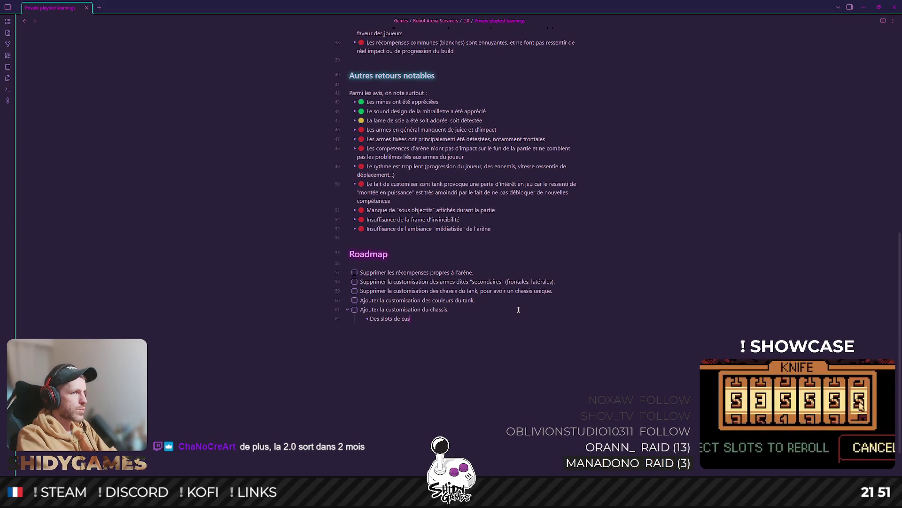
type("customisation disponible")
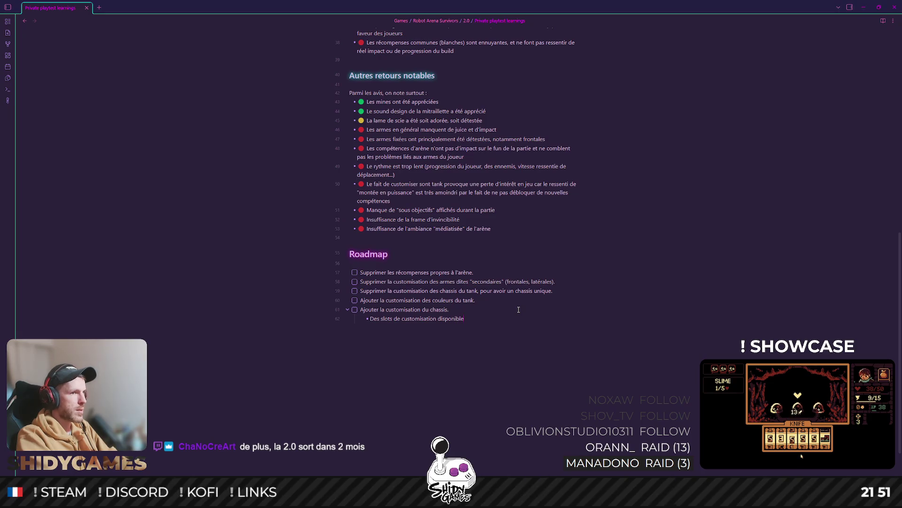
type("s un peu partout su")
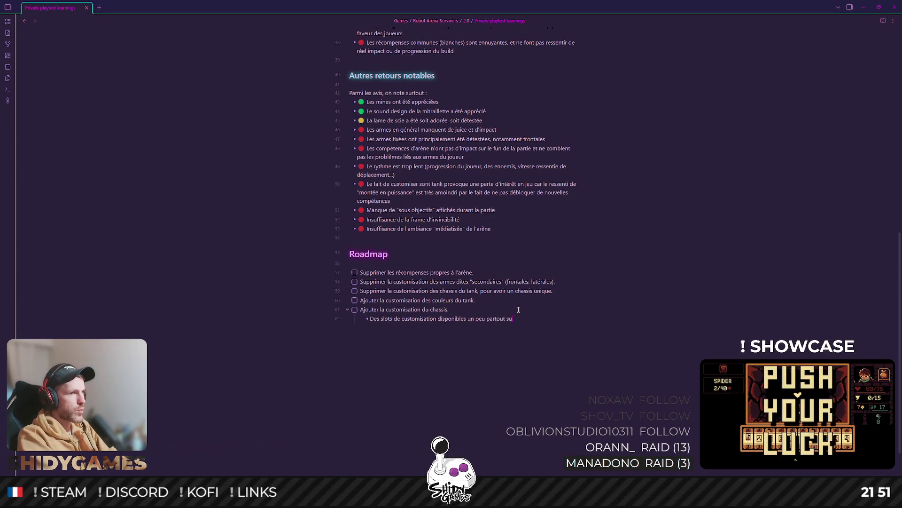
type("r le chassis")
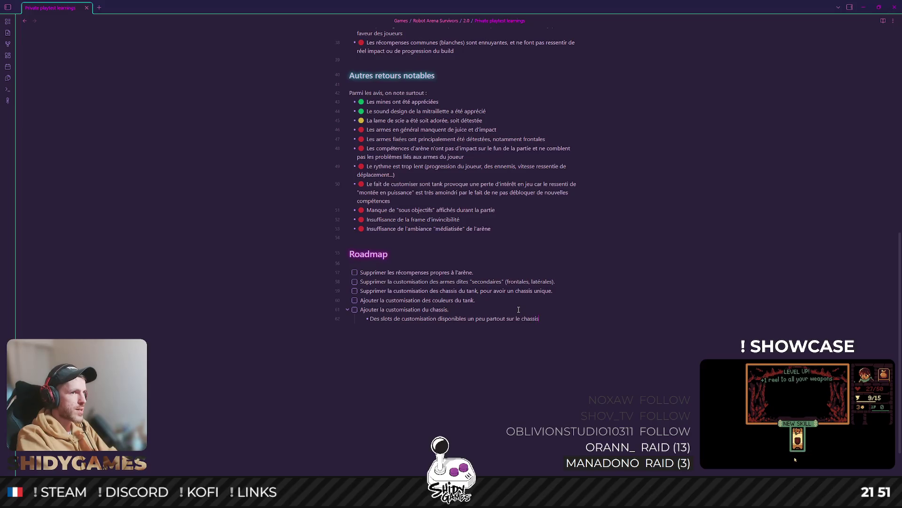
type(" du tank qui")
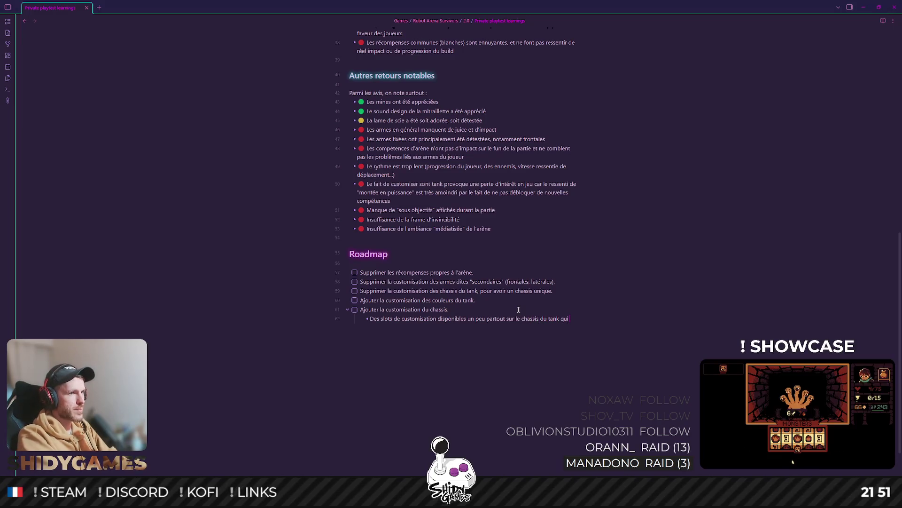
type(" permet")
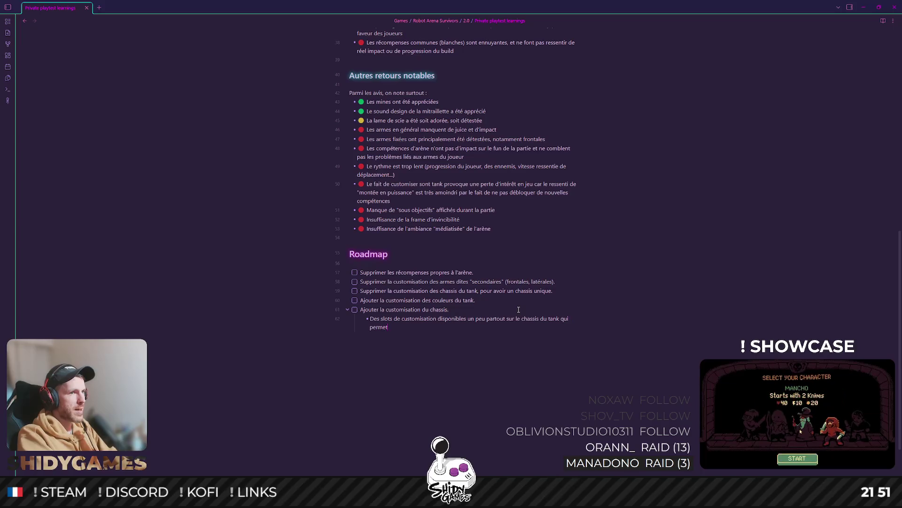
type("tent d'ajouter des mod")
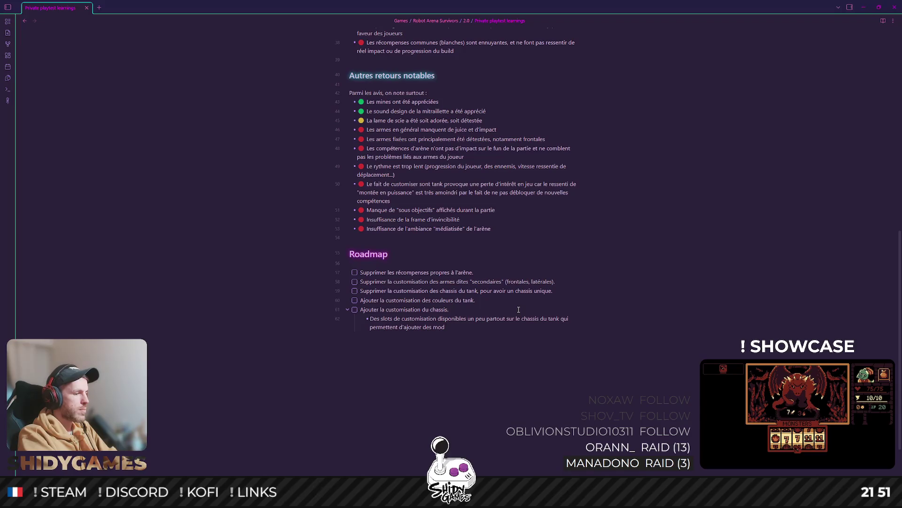
type("ules, alté")
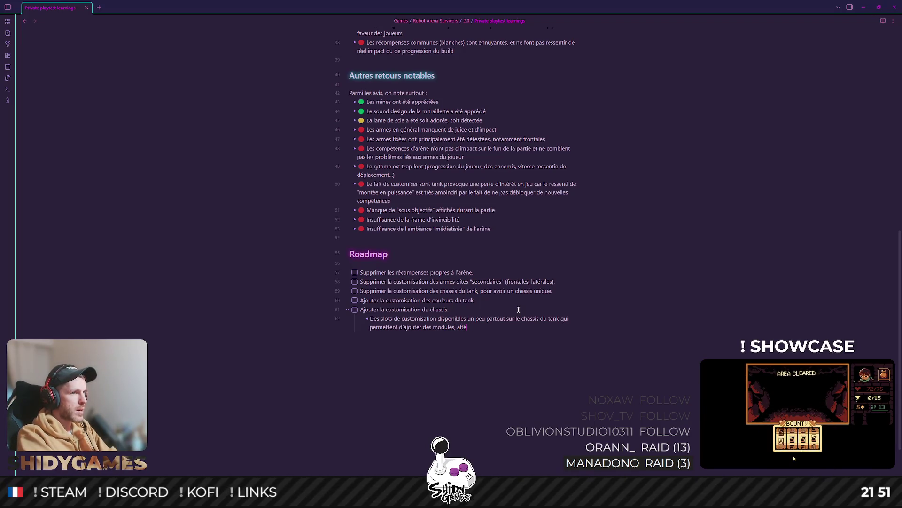
type("rant")
type(" les statistiques")
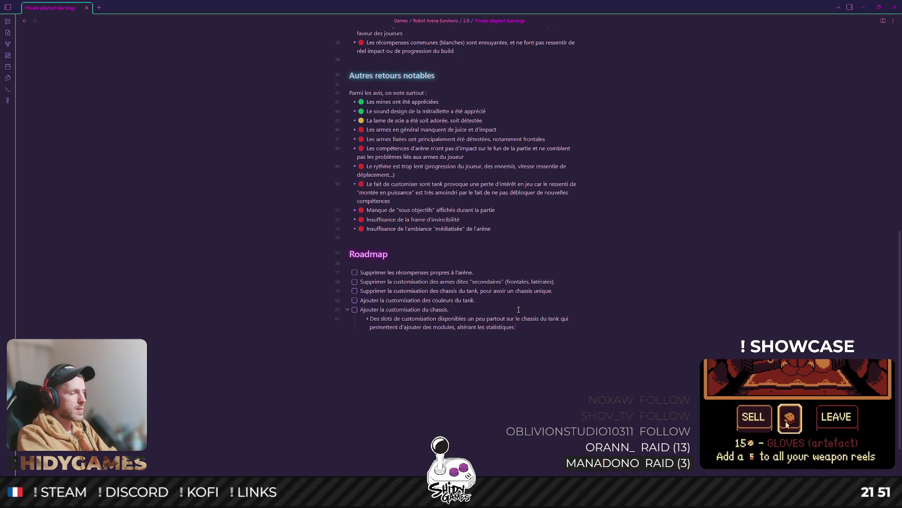
type(" du tussi")
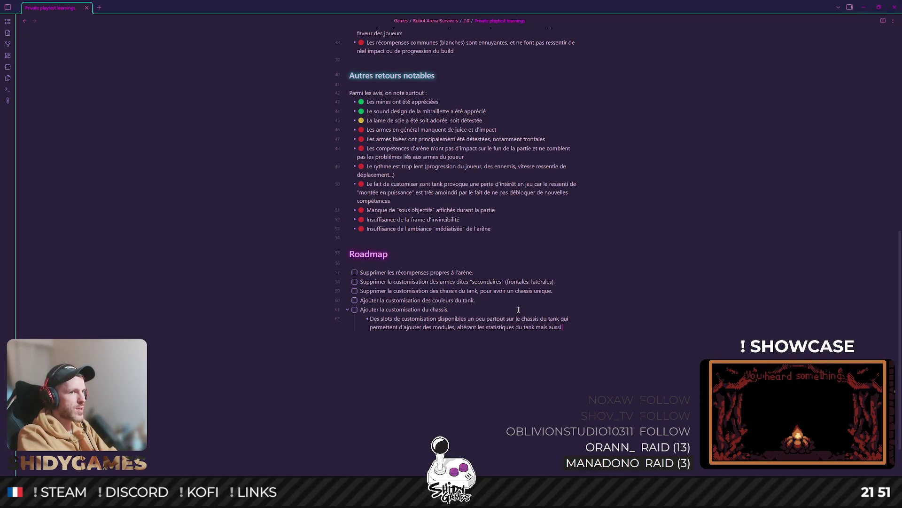
type(" visuel.")
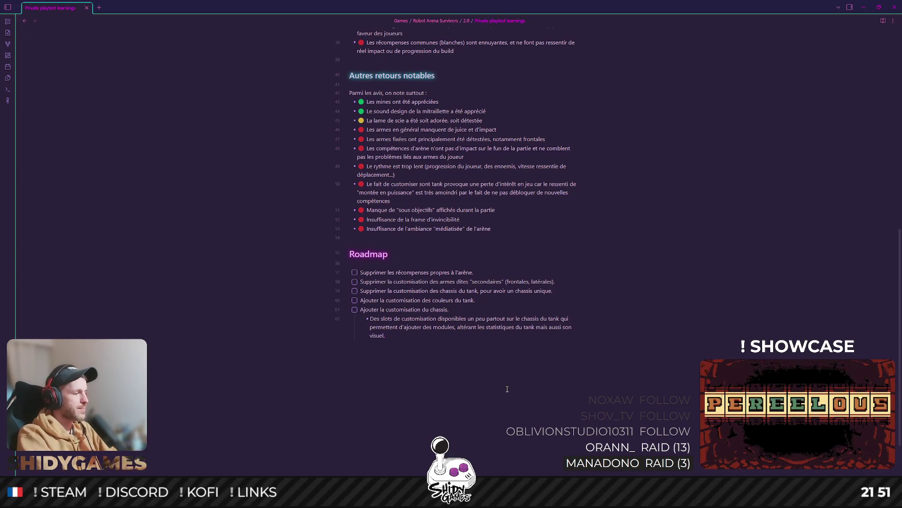
Duplicate the tank-colours item and move it below the chassis sub-bullet
type("Ajouter la customisation des couleurs du tank.")
key("alt+Down")
key("alt+Down")
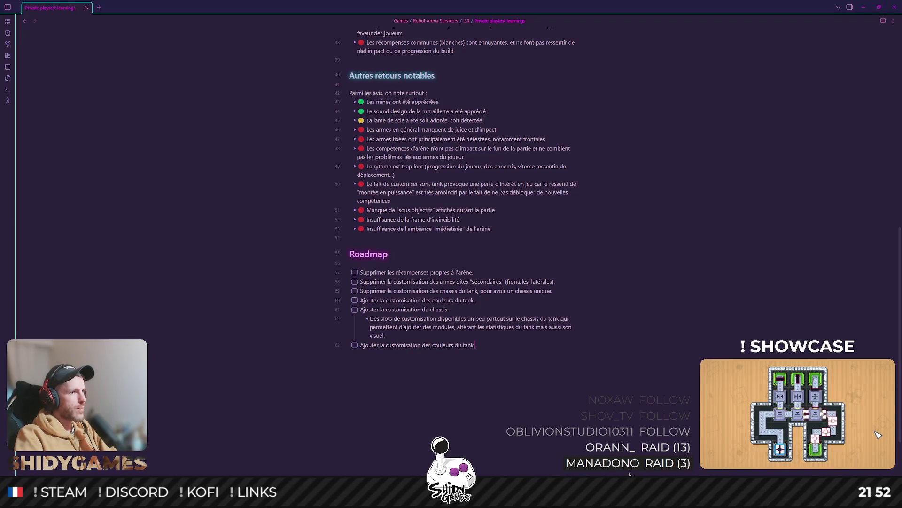
Start the tank-armament checklist item, then bring the Steam trailer window up maximized
key("Return")
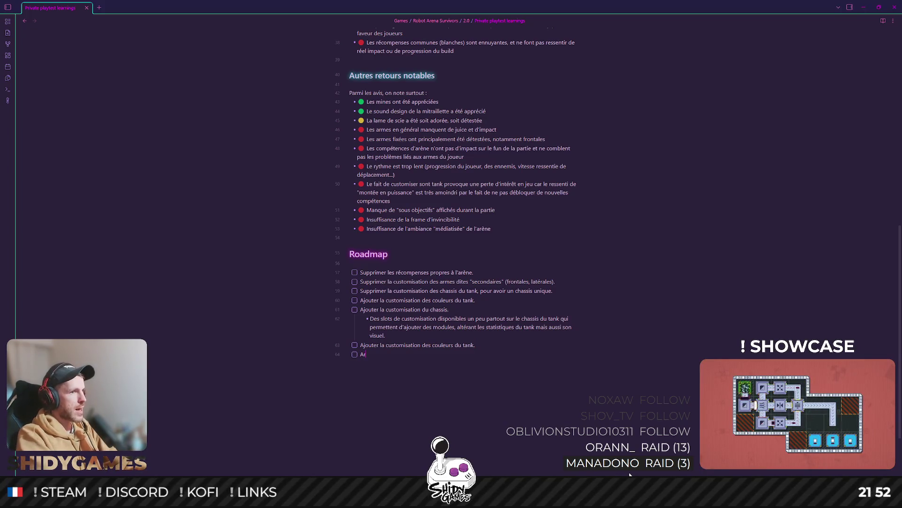
type("Armo")
type("ment du tank")
type(" : l")
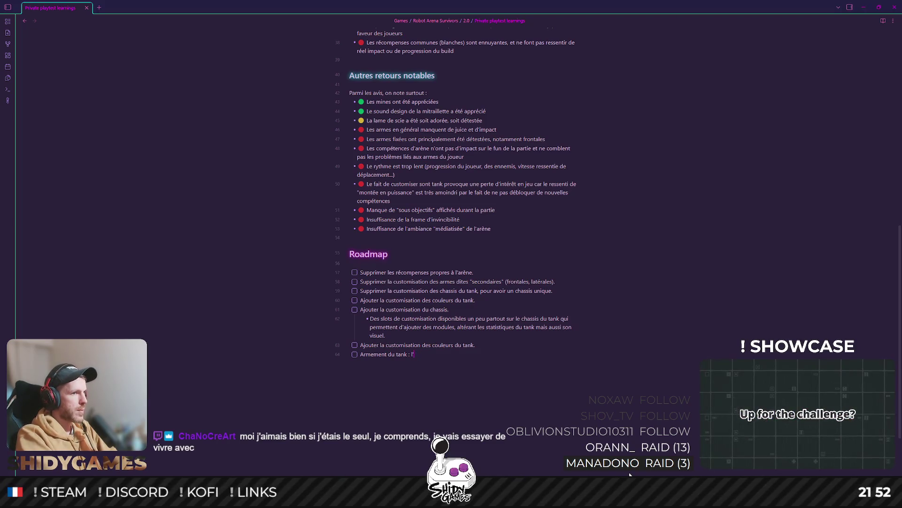
key("BackSpace")
type("arme")
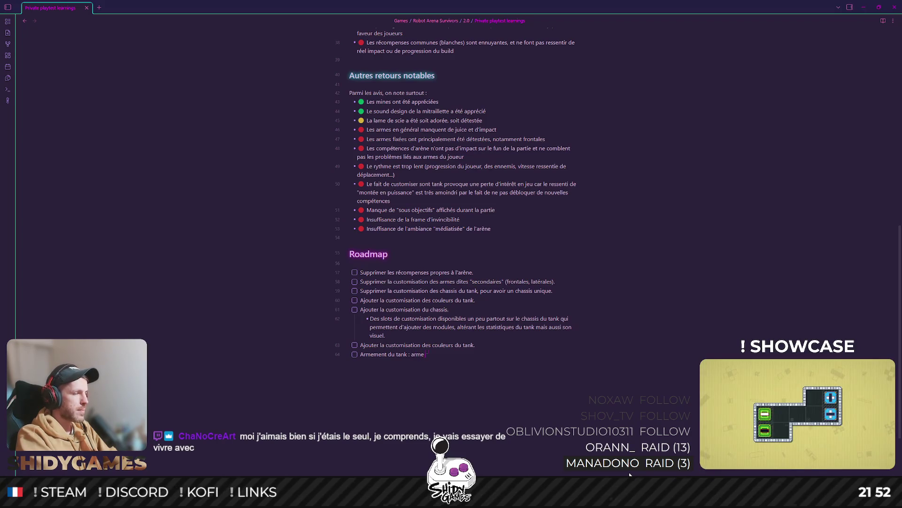
type("incipale (")
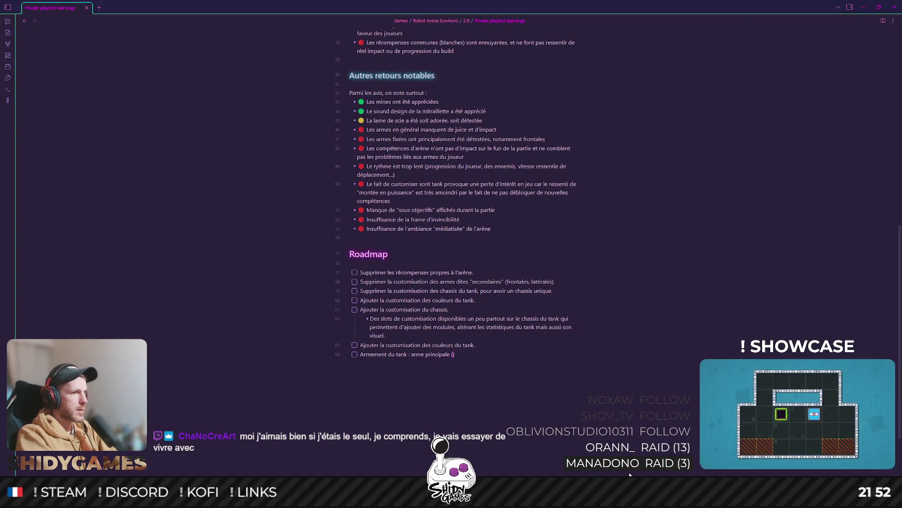
type("relle")
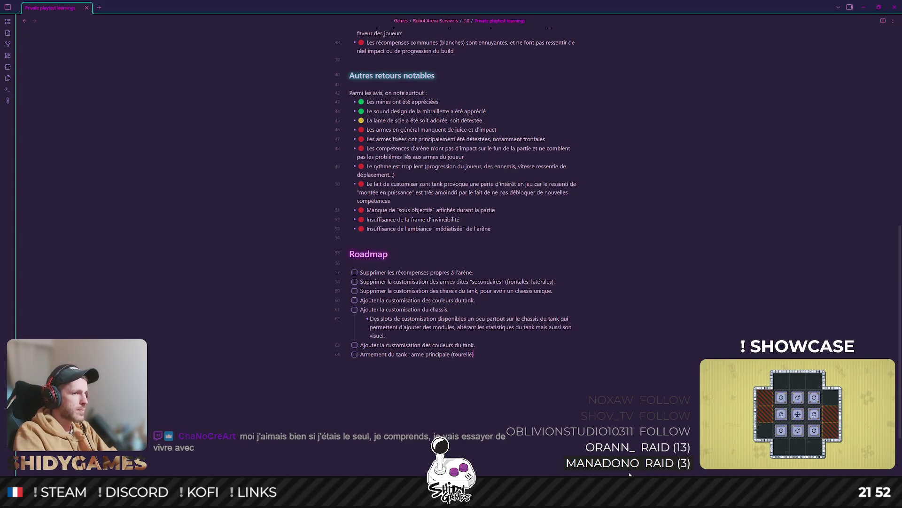
type(" customisa")
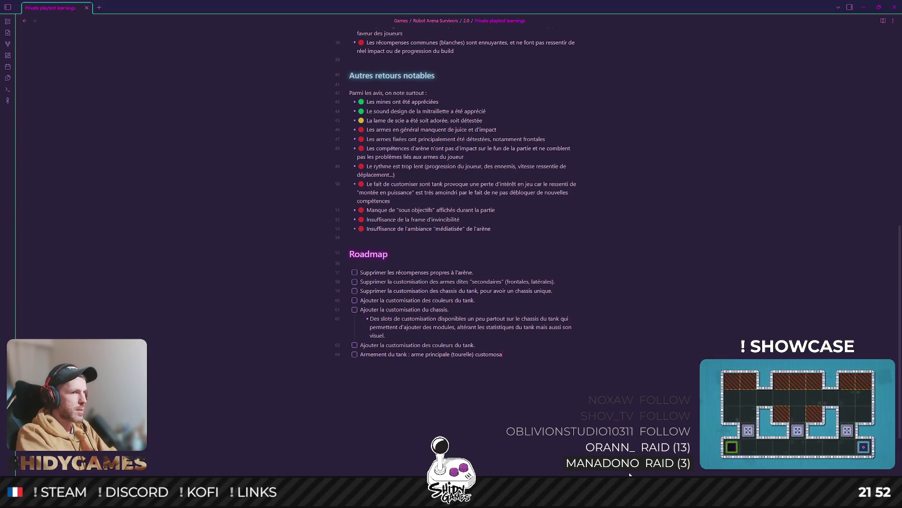
type("isabl")
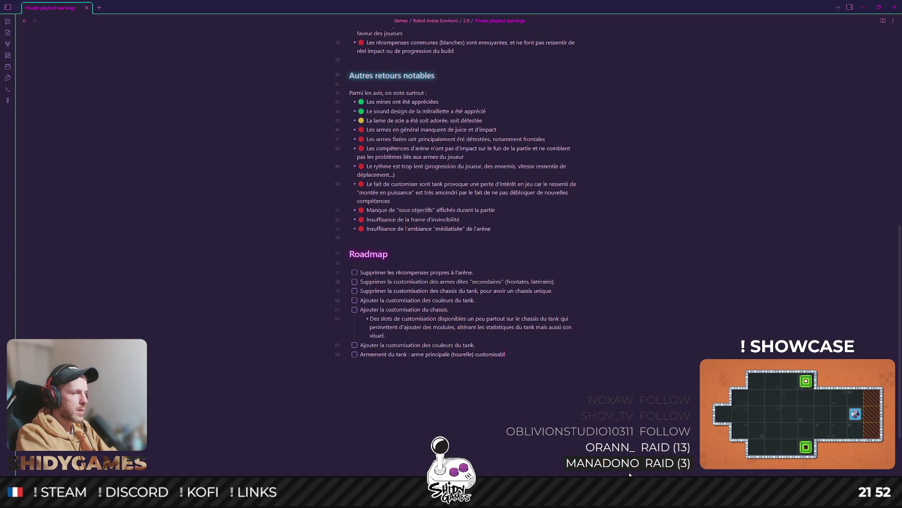
type("e,")
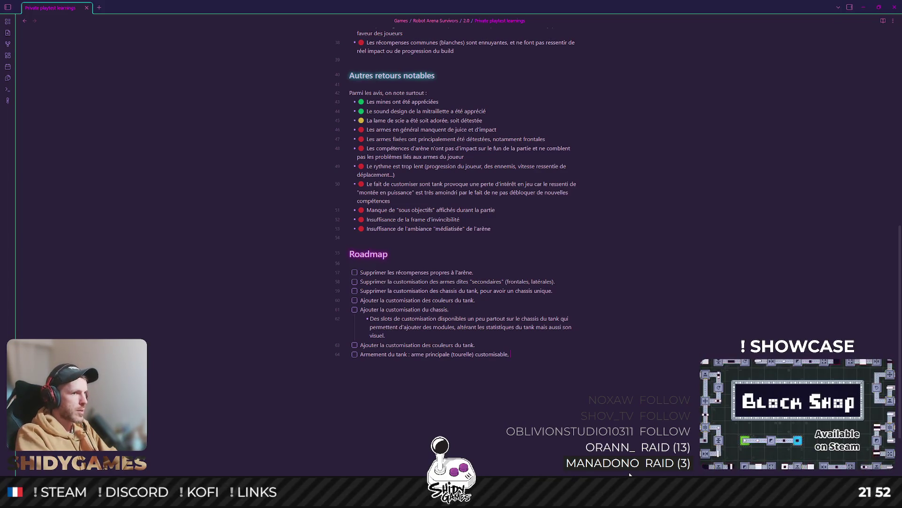
type(" + 4 slo")
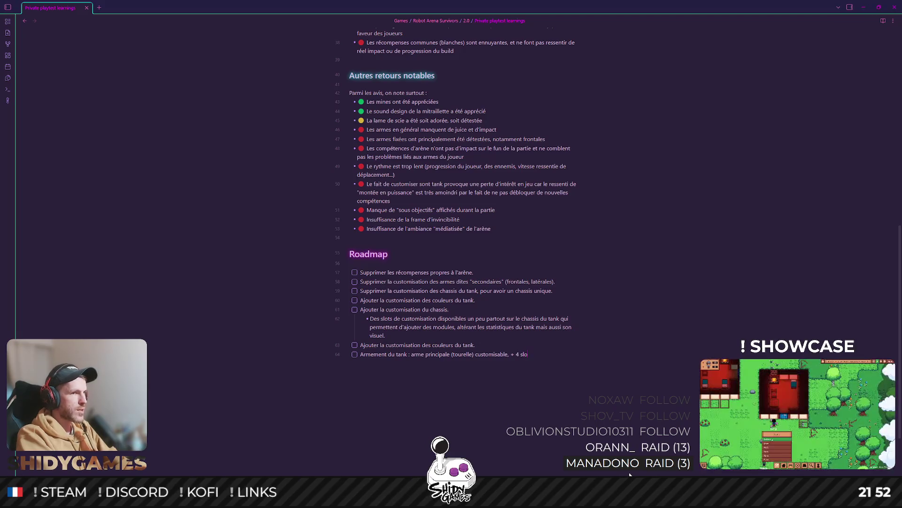
type("ts d'armes add")
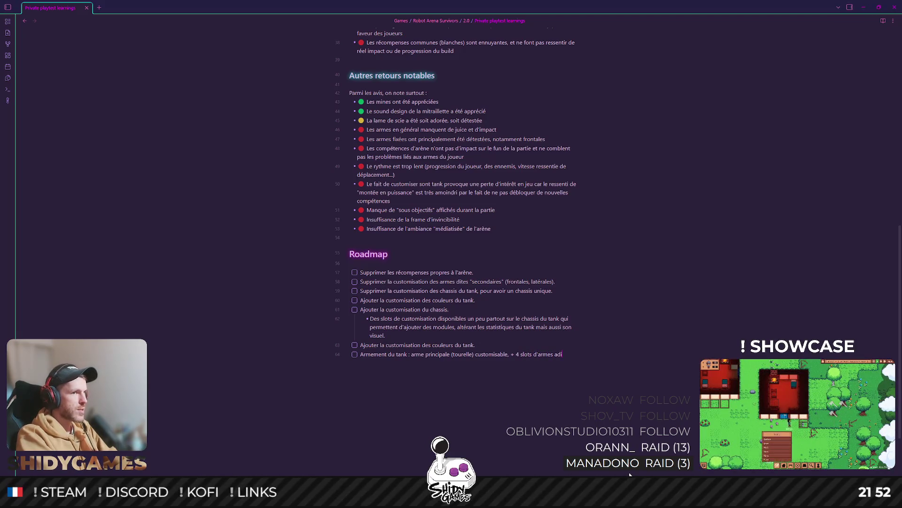
type("tionnelles")
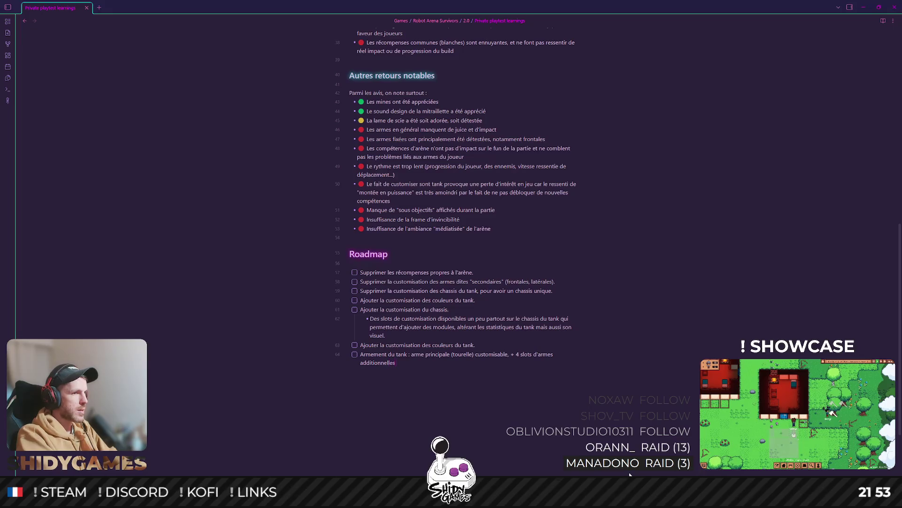
type(" obtenues dur")
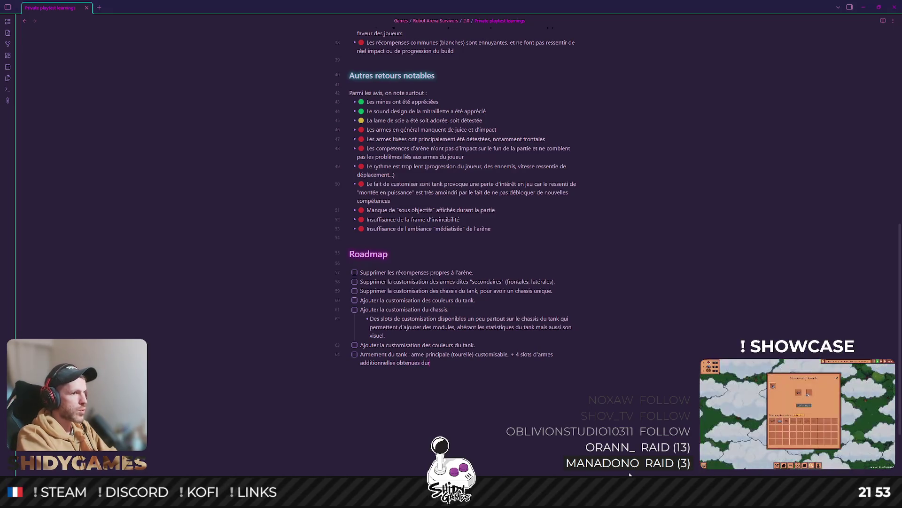
type("ne partie.")
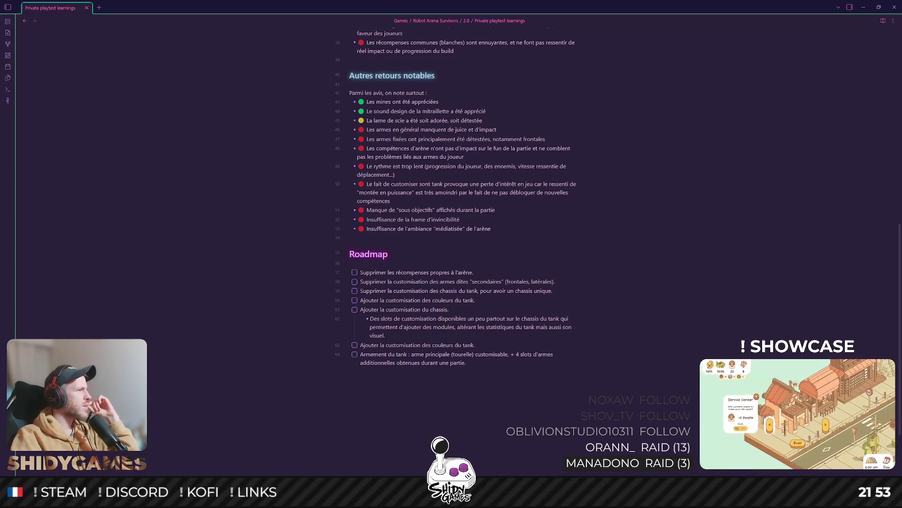
key("alt+Tab")
key("super+Up")
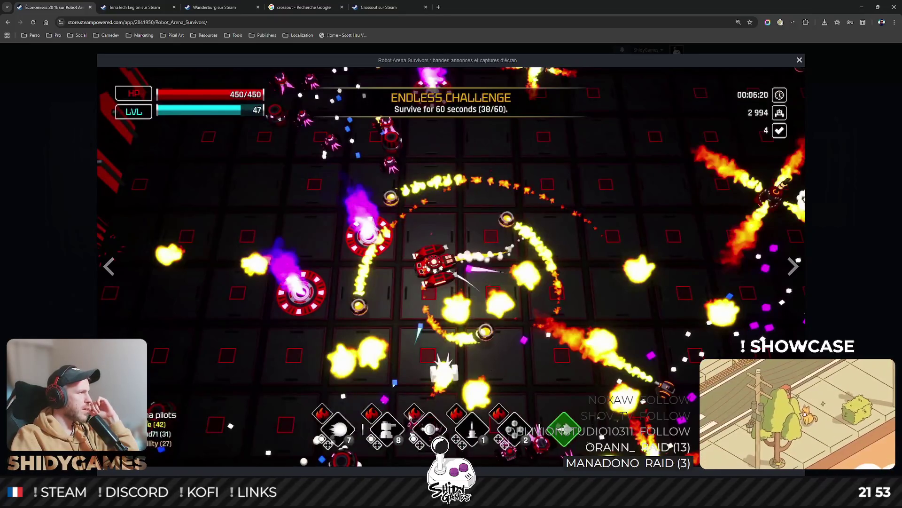
Return to the Obsidian playtest note from the Steam trailer
left_click(861, 6)
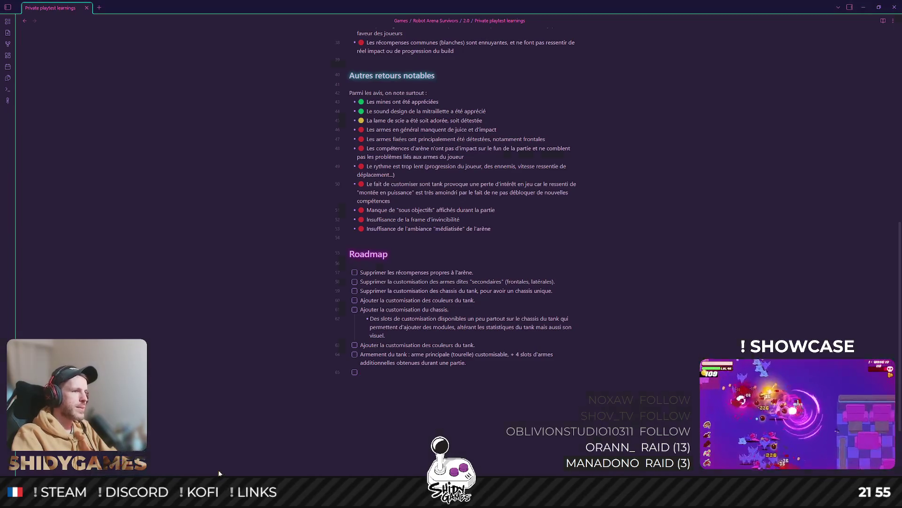
Switch to the Chrome window showing the Robot Arena Survivors trailer
left_click(220, 494)
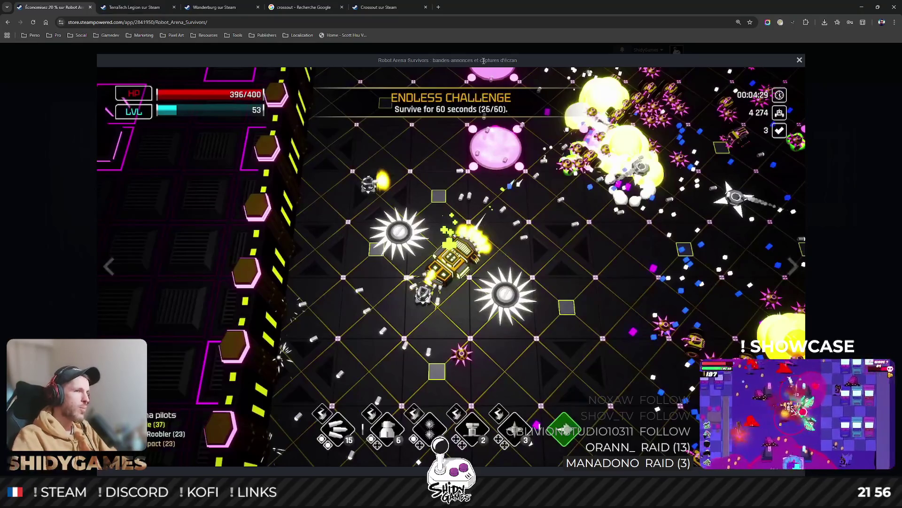
Step through Robot Arena Survivors' media, close the viewer, and return to the playtest note
left_click(804, 275)
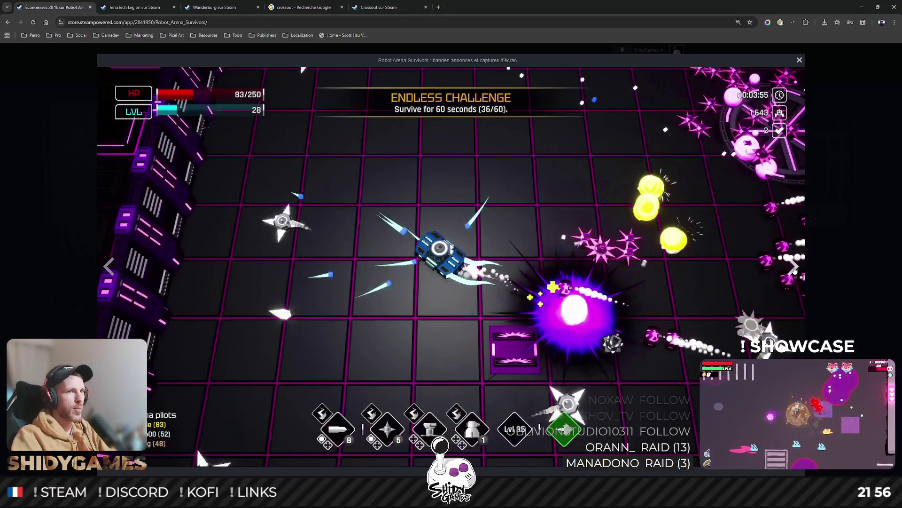
left_click(793, 268)
left_click(793, 269)
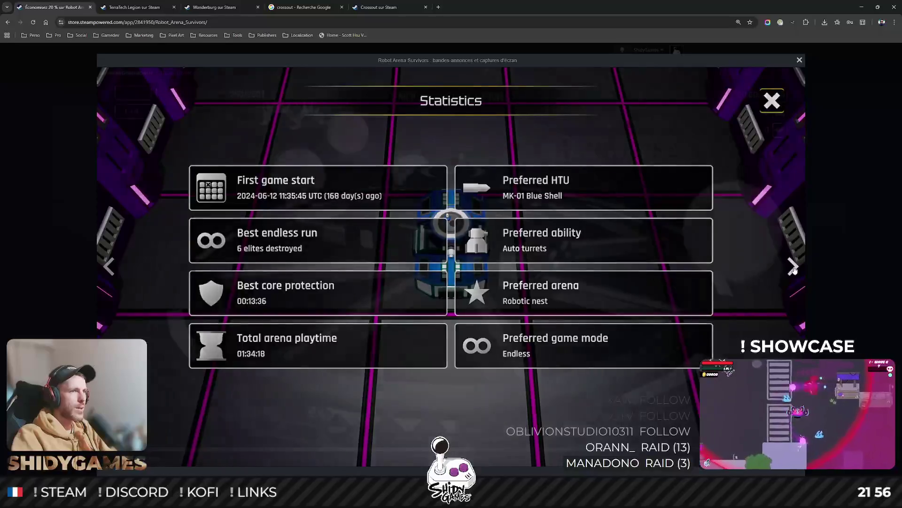
left_click(793, 269)
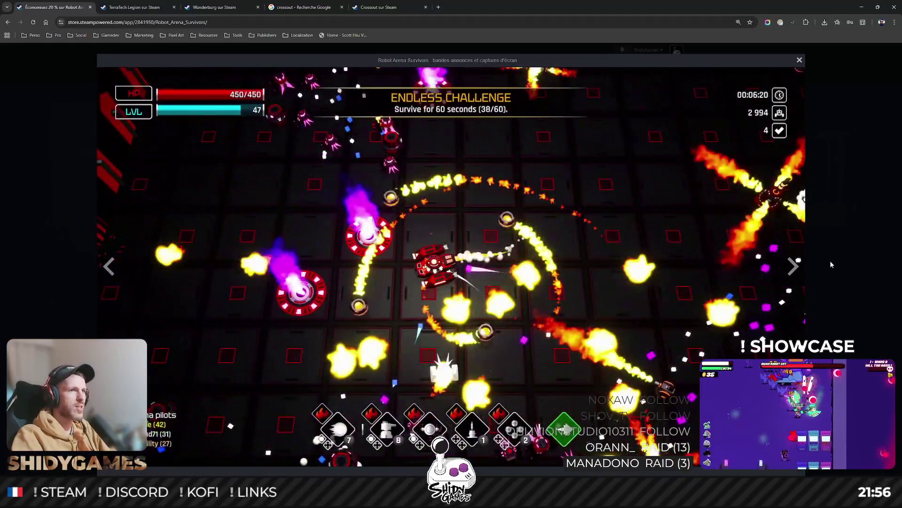
left_click(830, 260)
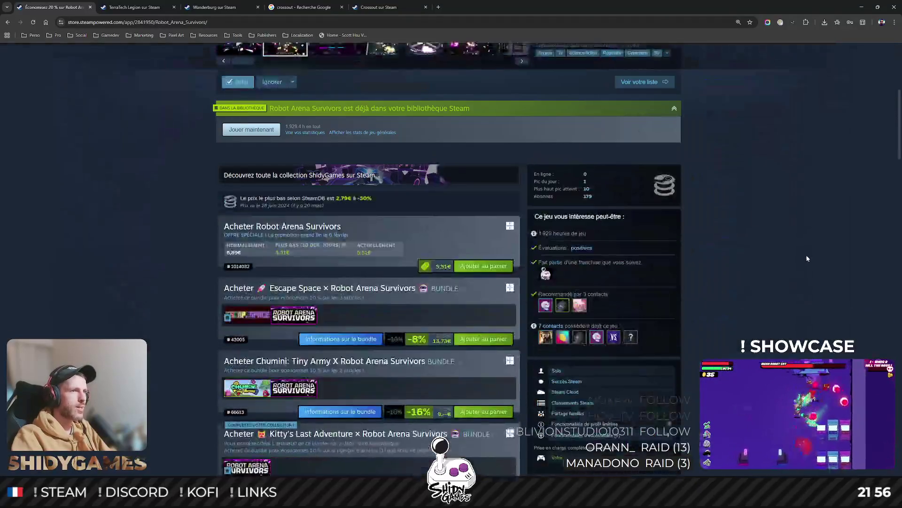
scroll(807, 258, "down", 3)
scroll(808, 259, "down", 5)
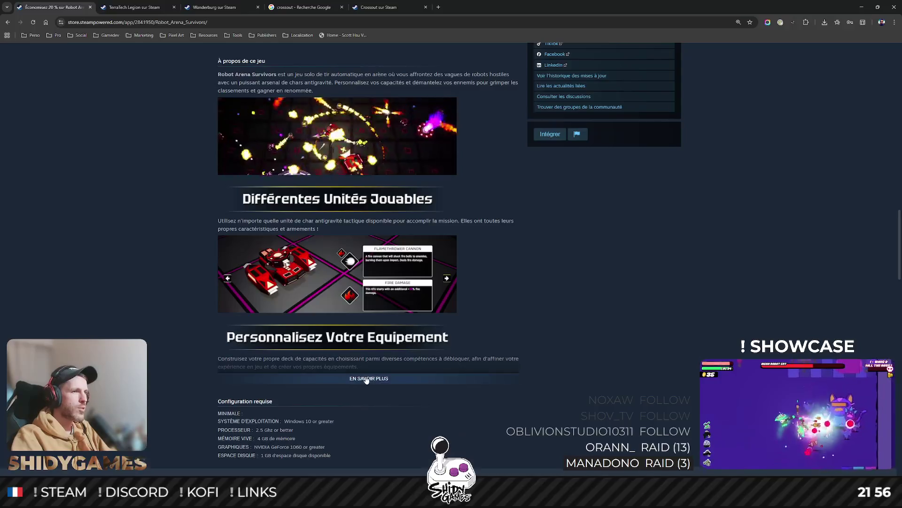
scroll(627, 309, "up", 1)
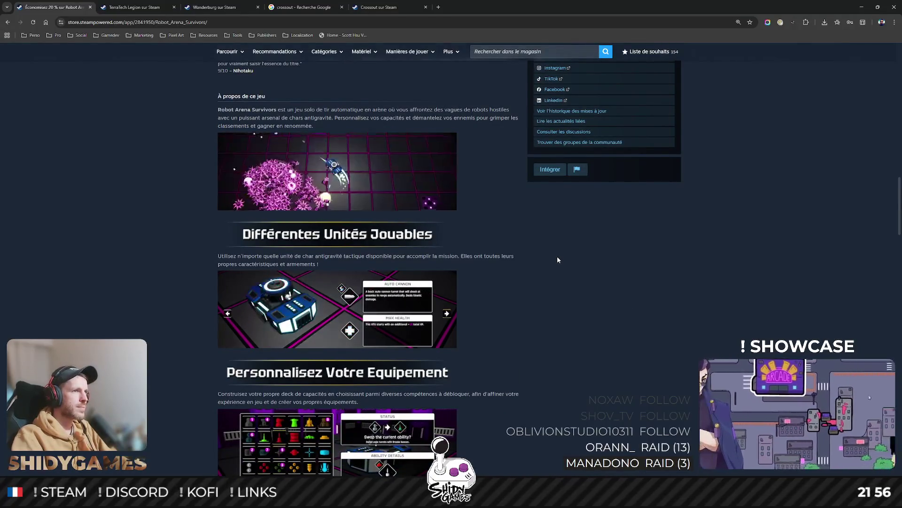
scroll(557, 258, "down", 5)
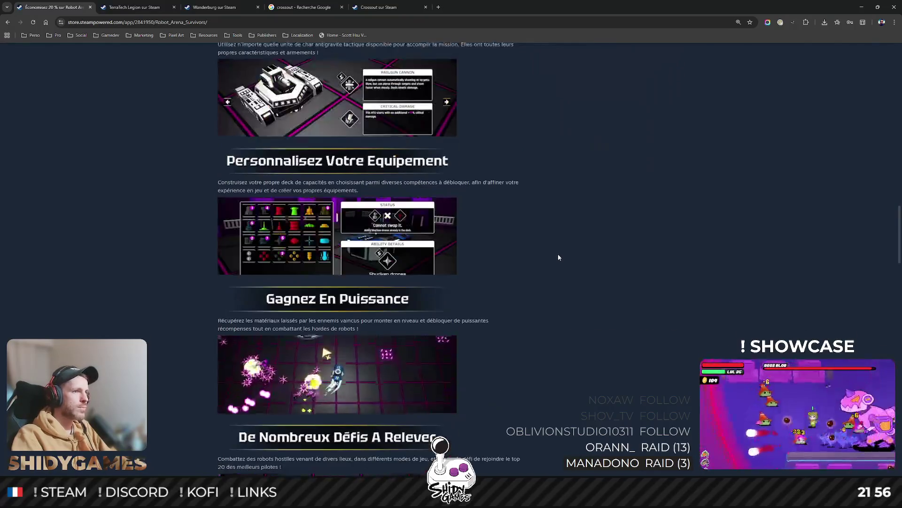
scroll(557, 256, "down", 1)
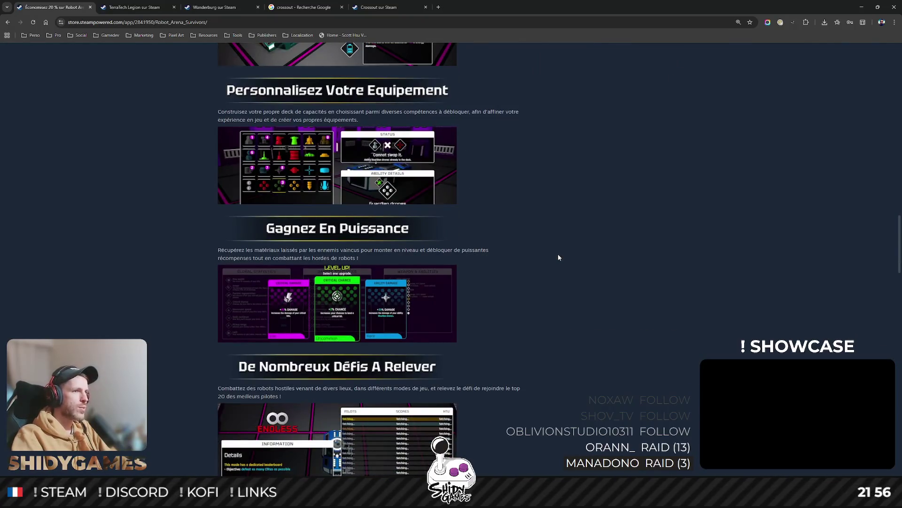
scroll(558, 257, "down", 1)
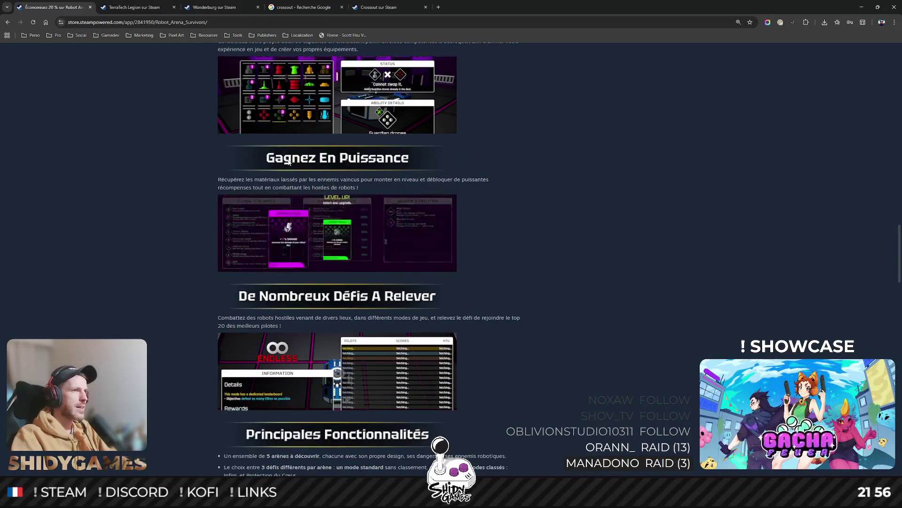
scroll(649, 160, "down", 1)
scroll(630, 189, "up", 2)
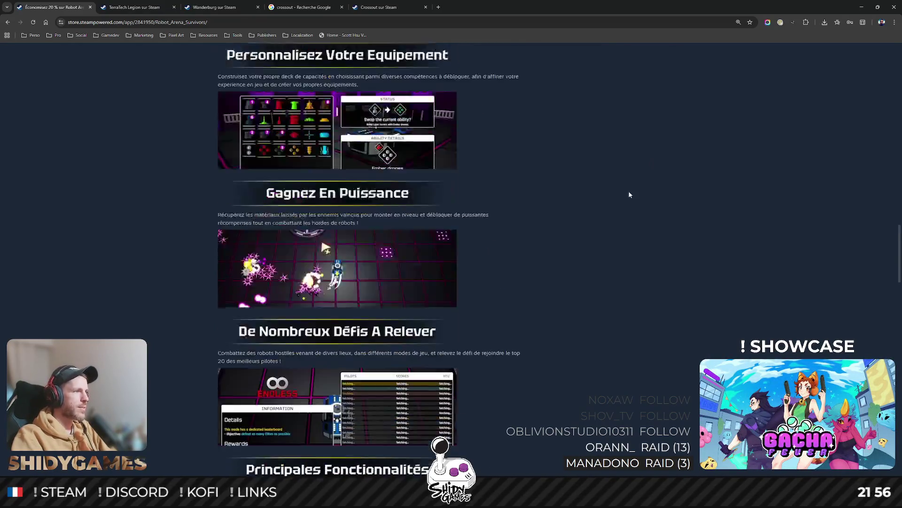
scroll(632, 191, "up", 2)
key("alt+Tab")
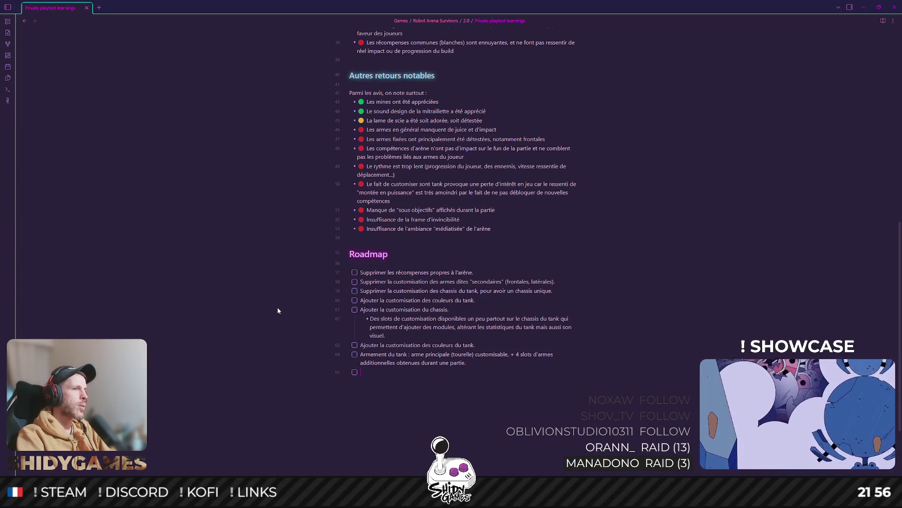
scroll(474, 215, "up", 10)
Reread the equipment comparison, meta progression, arena exit penalty and boss feedback lines
left_click_drag(367, 193, 507, 193)
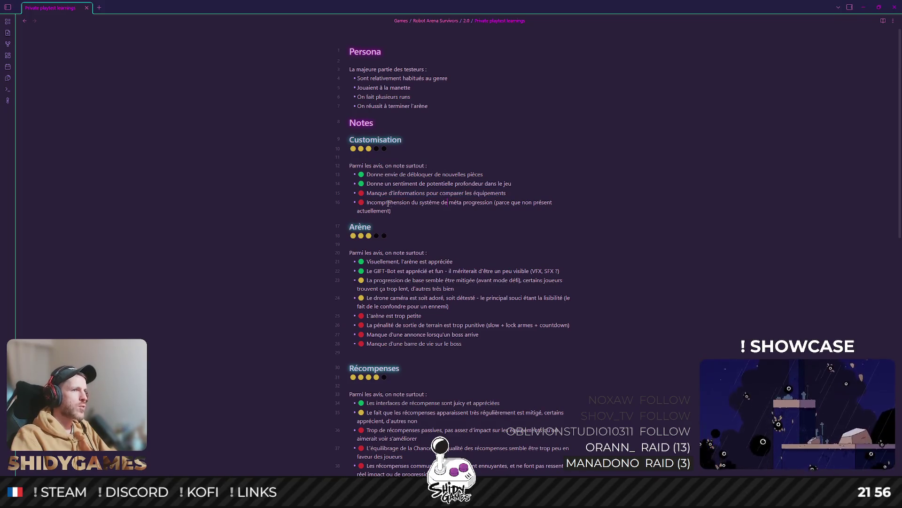
left_click_drag(373, 203, 492, 203)
left_click_drag(367, 202, 480, 218)
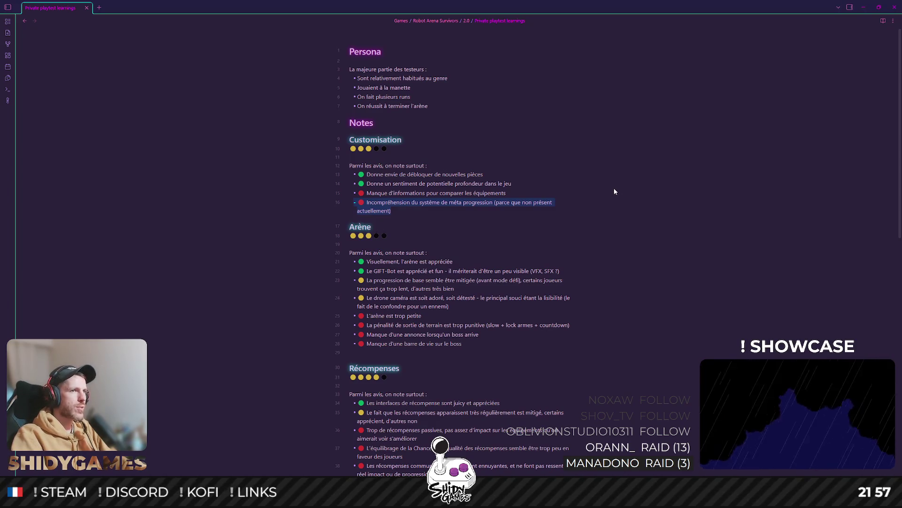
scroll(614, 187, "down", 2)
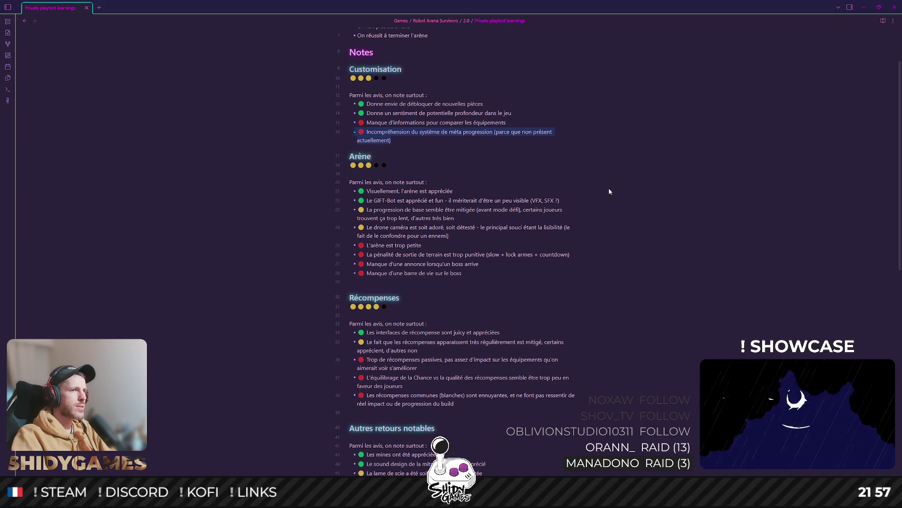
left_click_drag(377, 255, 588, 244)
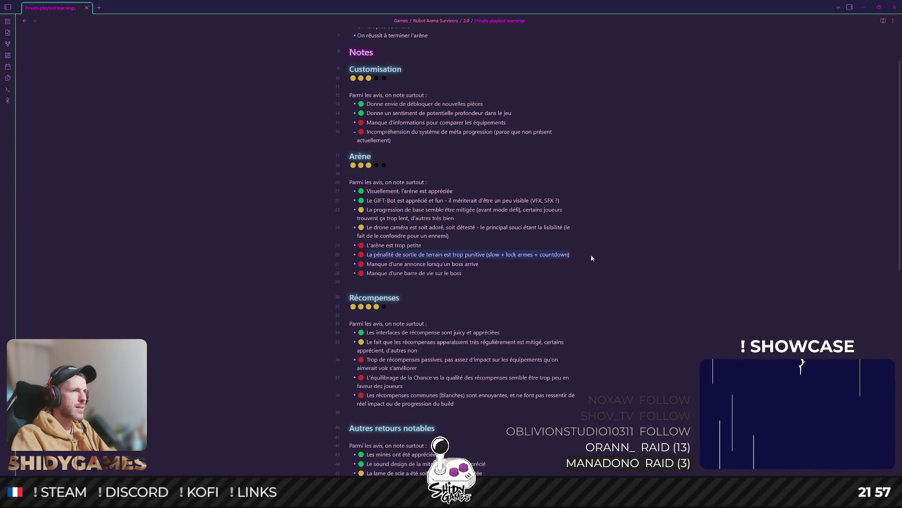
triple_click(423, 264)
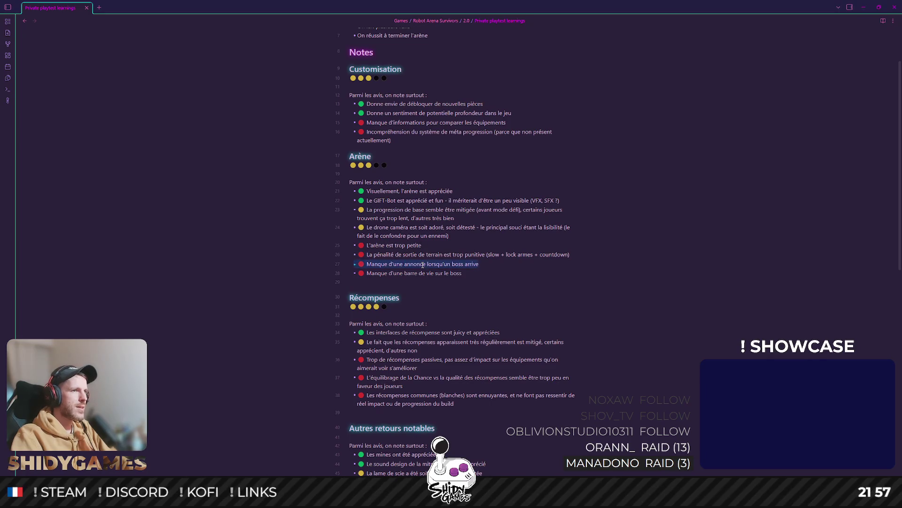
triple_click(423, 272)
scroll(508, 250, "down", 2)
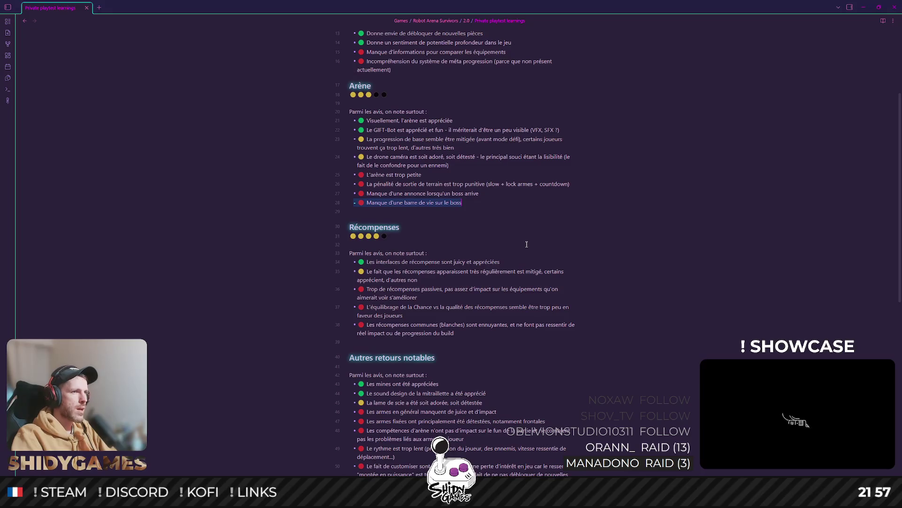
scroll(441, 145, "up", 1)
Reread the base progression and drone camera feedback lines
triple_click(403, 183)
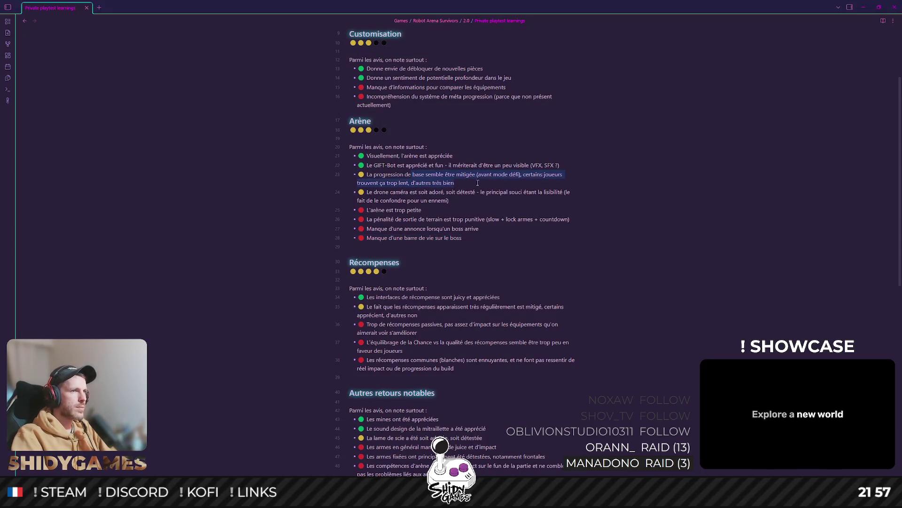
triple_click(402, 188)
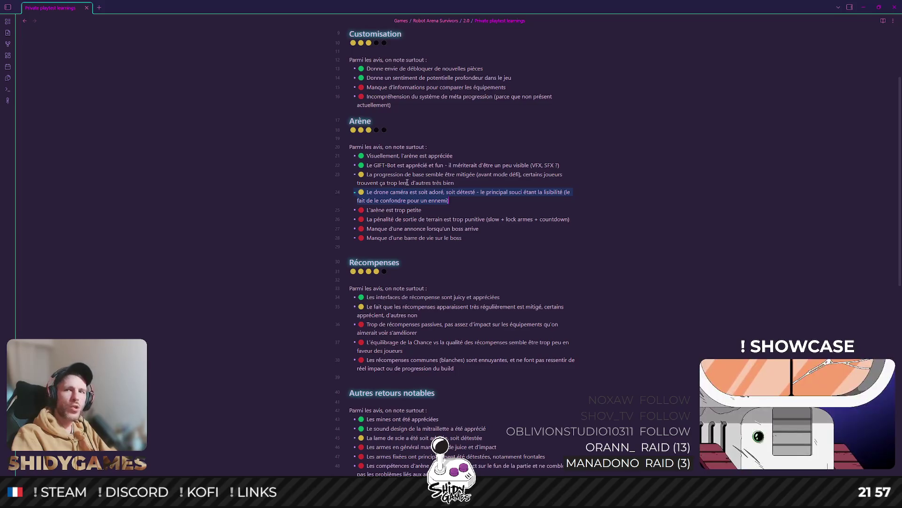
left_click(491, 198)
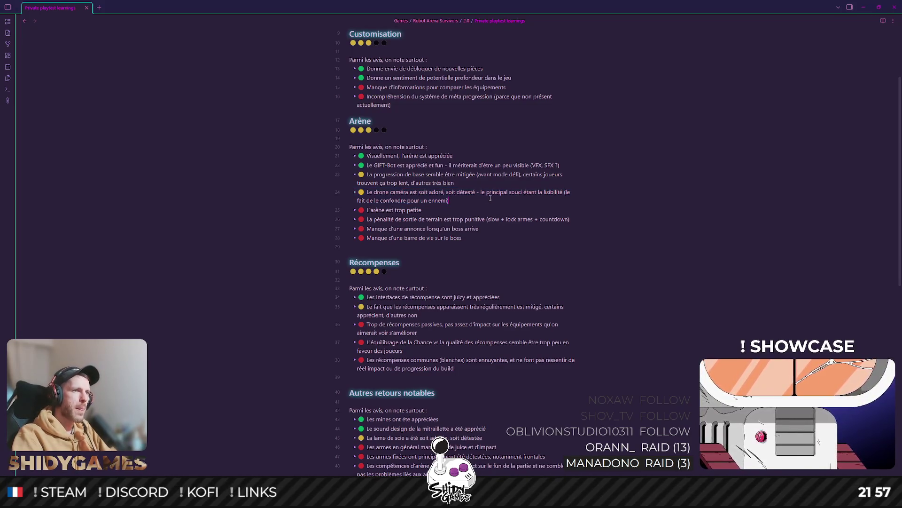
triple_click(442, 182)
scroll(518, 184, "down", 2)
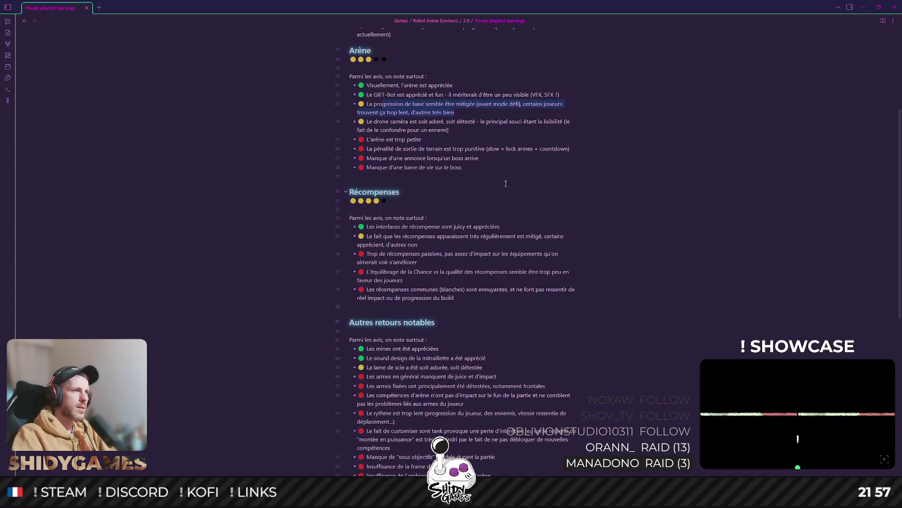
scroll(518, 184, "down", 10)
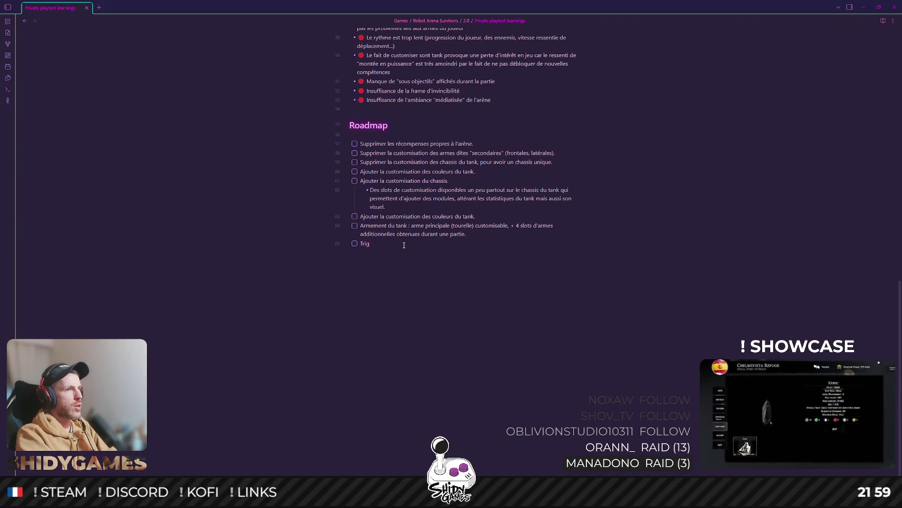
type("ger les ré")
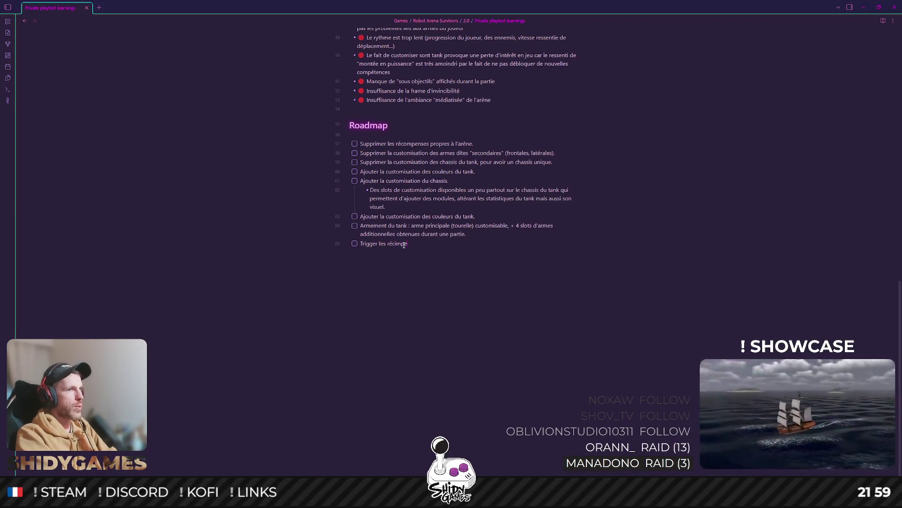
type("com")
Correct the mistyped letters in the new level-up rewards Roadmap item
key("BackSpace")
key("BackSpace")
type("pense")
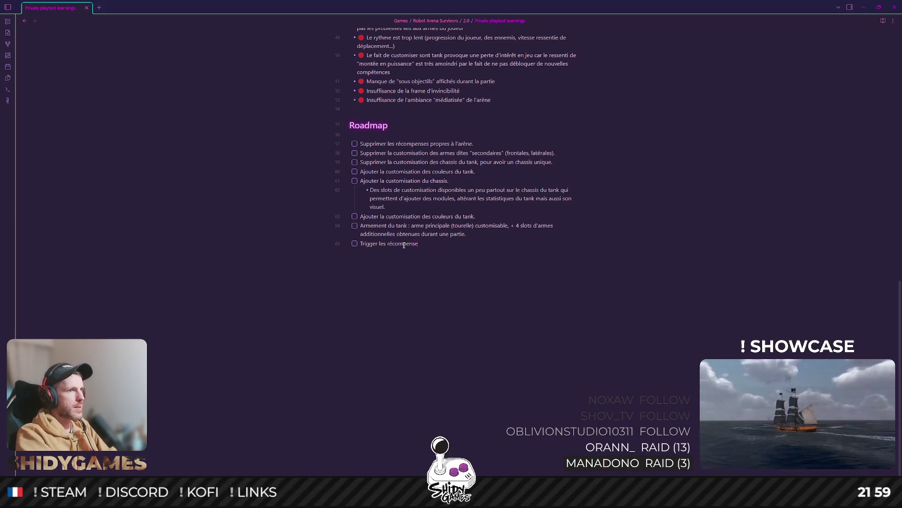
type("s de level")
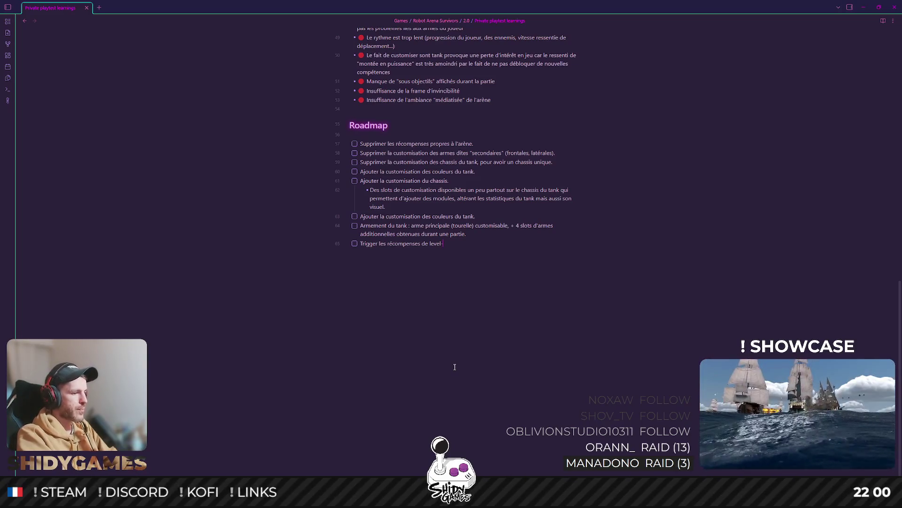
type("up entre d")
type("eux vag")
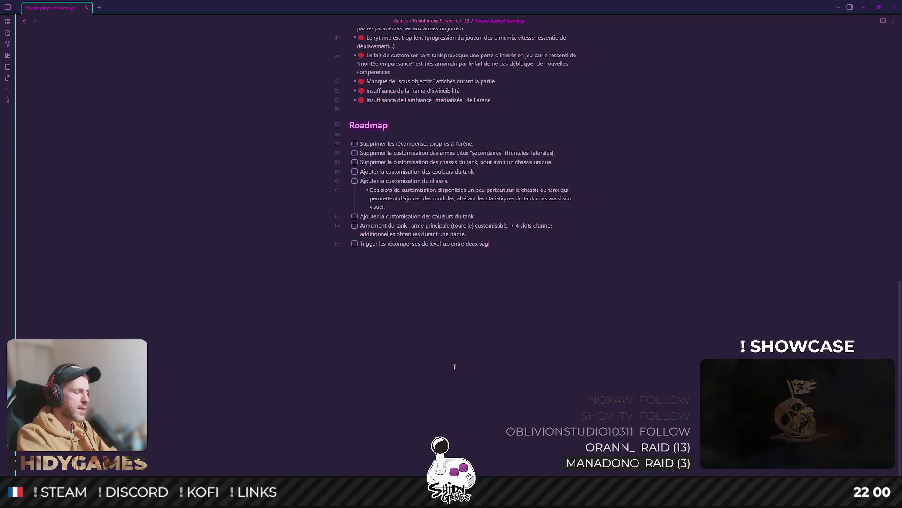